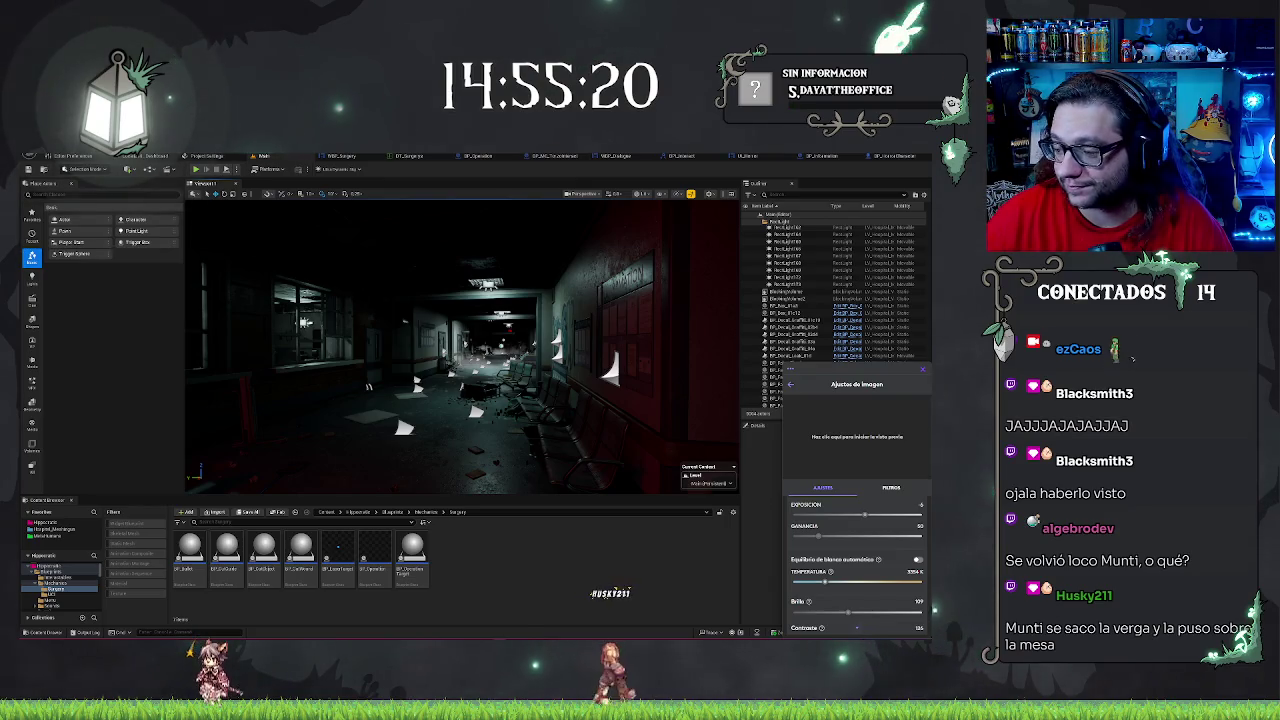
- Fly through the red room to the dark chair hallway, dismiss the stray Run dialog, then switch to BP_Operation
{"action": "left_click_drag", "start_coordinate": [460, 350], "coordinate": [430, 340]}
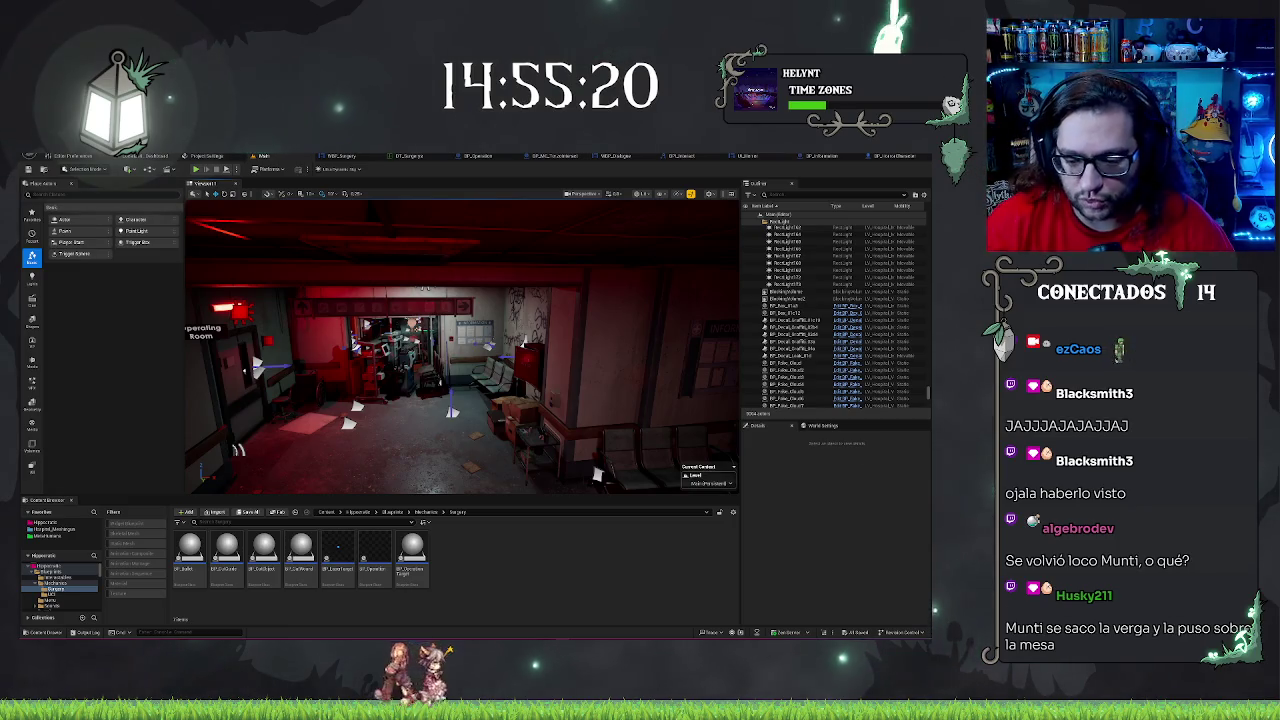
{"action": "key", "text": "super+r"}
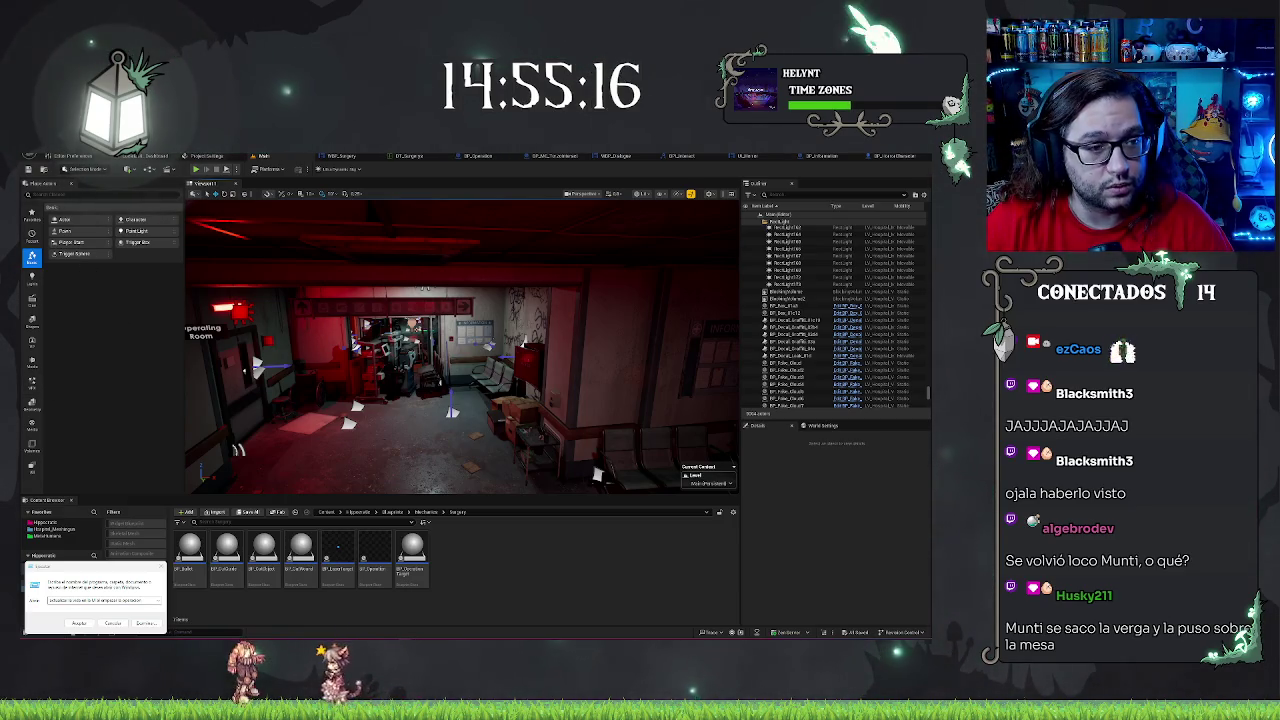
{"action": "key", "text": "Escape"}
{"action": "key", "text": "w"}
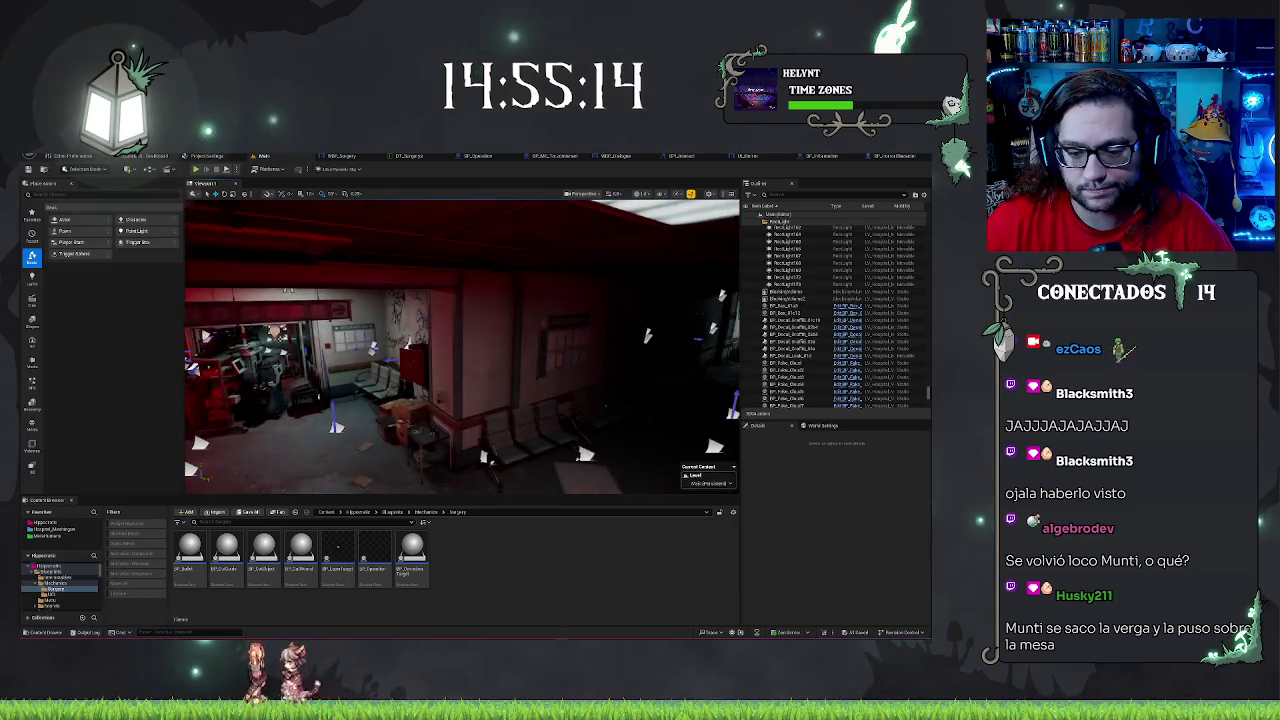
{"action": "mouse_move", "coordinate": [462, 433]}
{"action": "left_mouse_down"}
{"action": "mouse_move", "coordinate": [450, 433]}
{"action": "mouse_move", "coordinate": [462, 433]}
{"action": "left_mouse_up"}
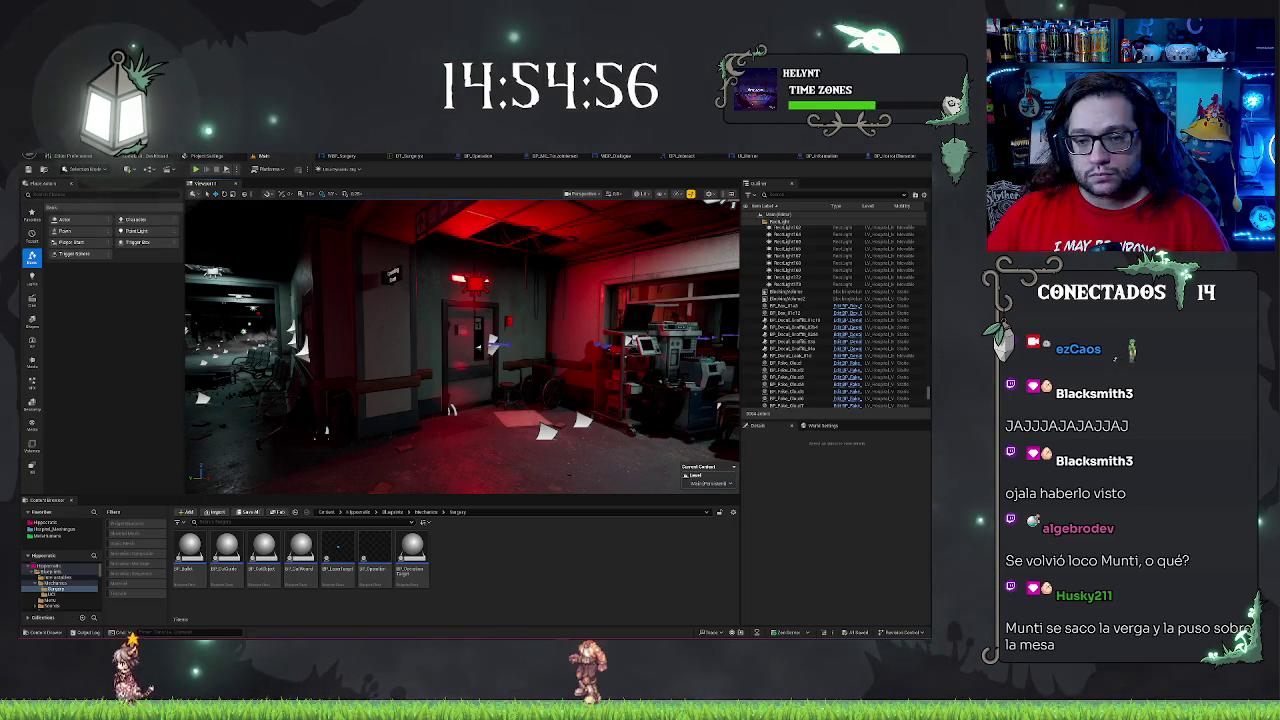
{"action": "left_click_drag", "start_coordinate": [460, 350], "coordinate": [380, 350]}
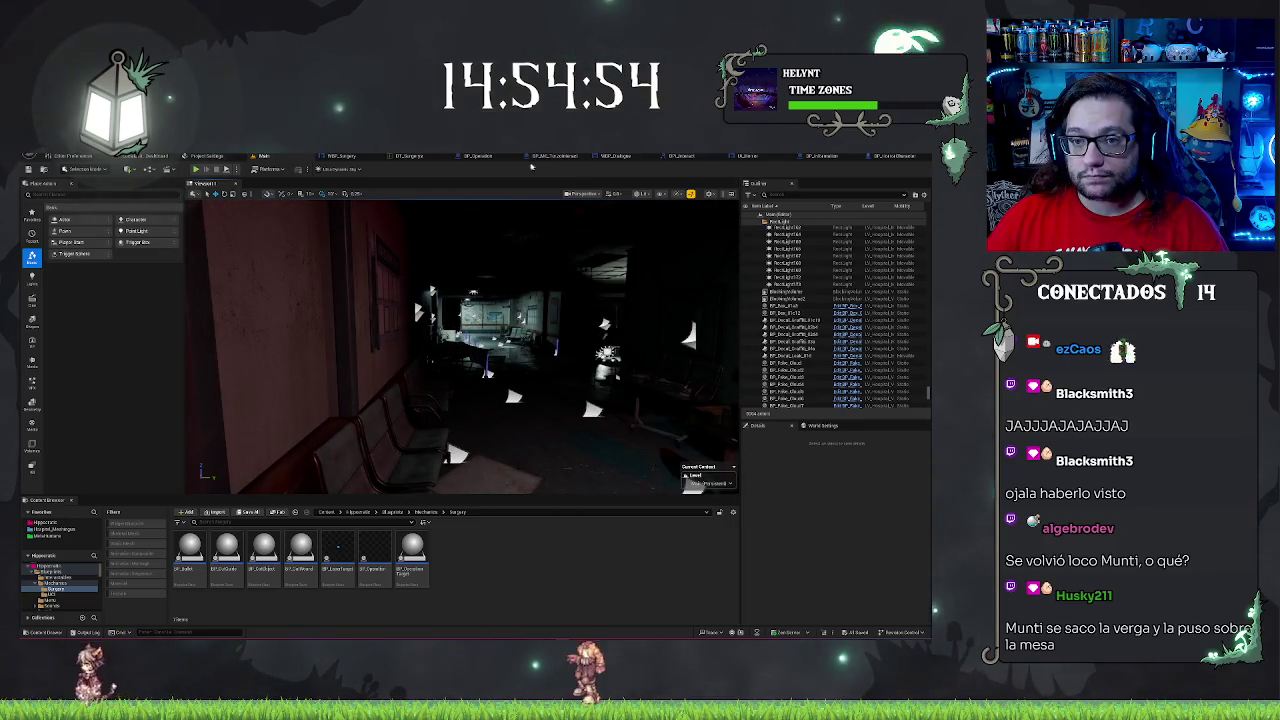
{"action": "left_click", "coordinate": [477, 156]}
- Add a Manage Life call wired after the last SET node in BP_Operation's event graph
{"action": "scroll", "coordinate": [419, 270], "scroll_direction": "down", "scroll_amount": 6}
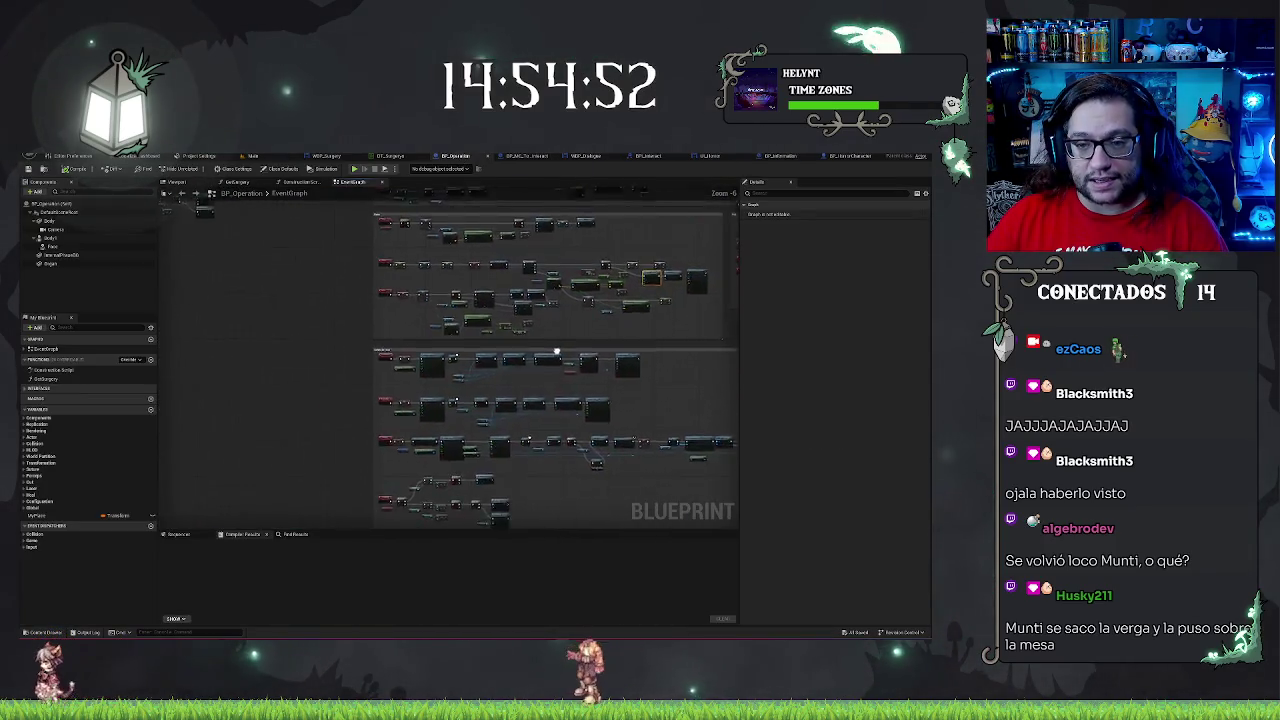
{"action": "scroll", "coordinate": [581, 287], "scroll_direction": "up", "scroll_amount": 6}
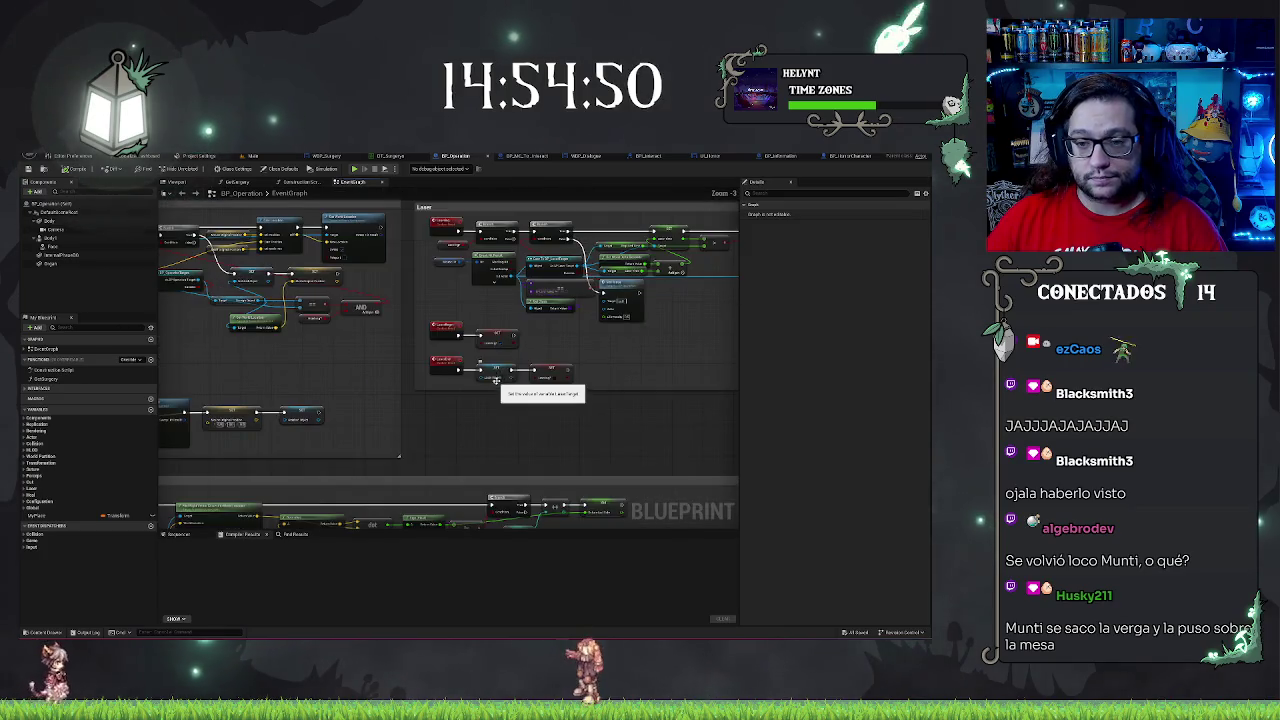
{"action": "scroll", "coordinate": [517, 337], "scroll_direction": "down", "scroll_amount": 2}
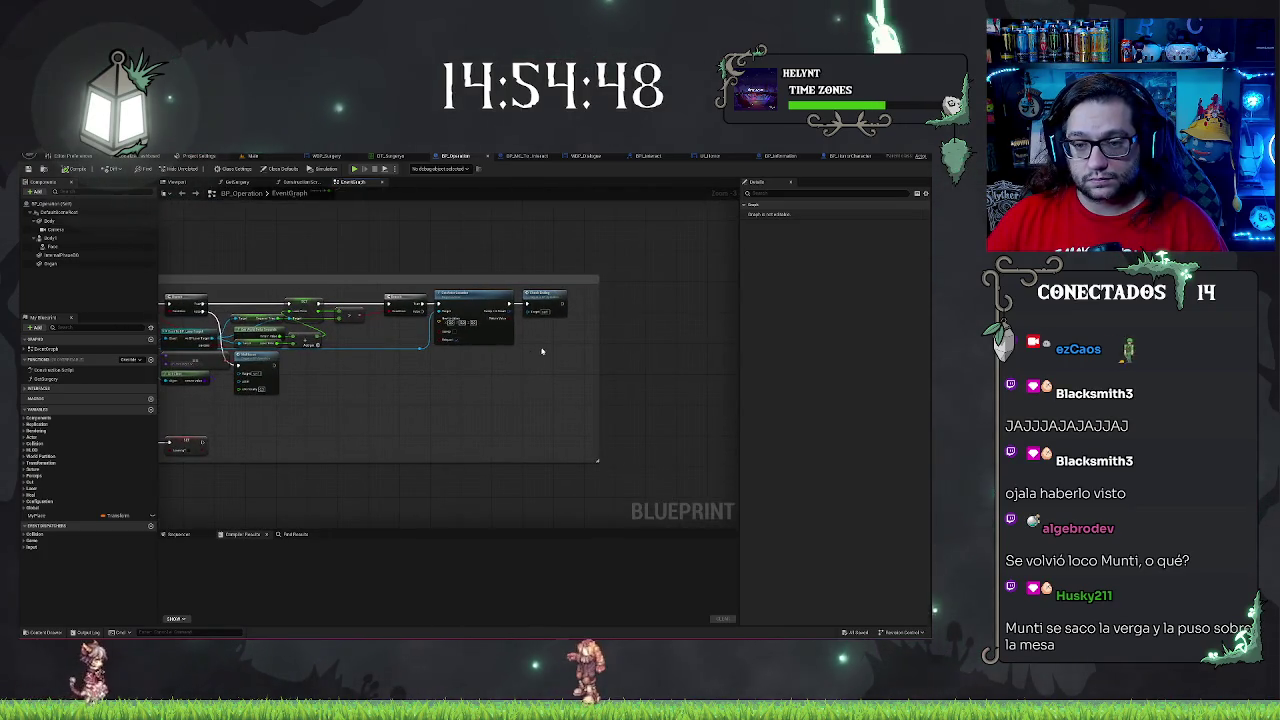
{"action": "scroll", "coordinate": [681, 374], "scroll_direction": "up", "scroll_amount": 2}
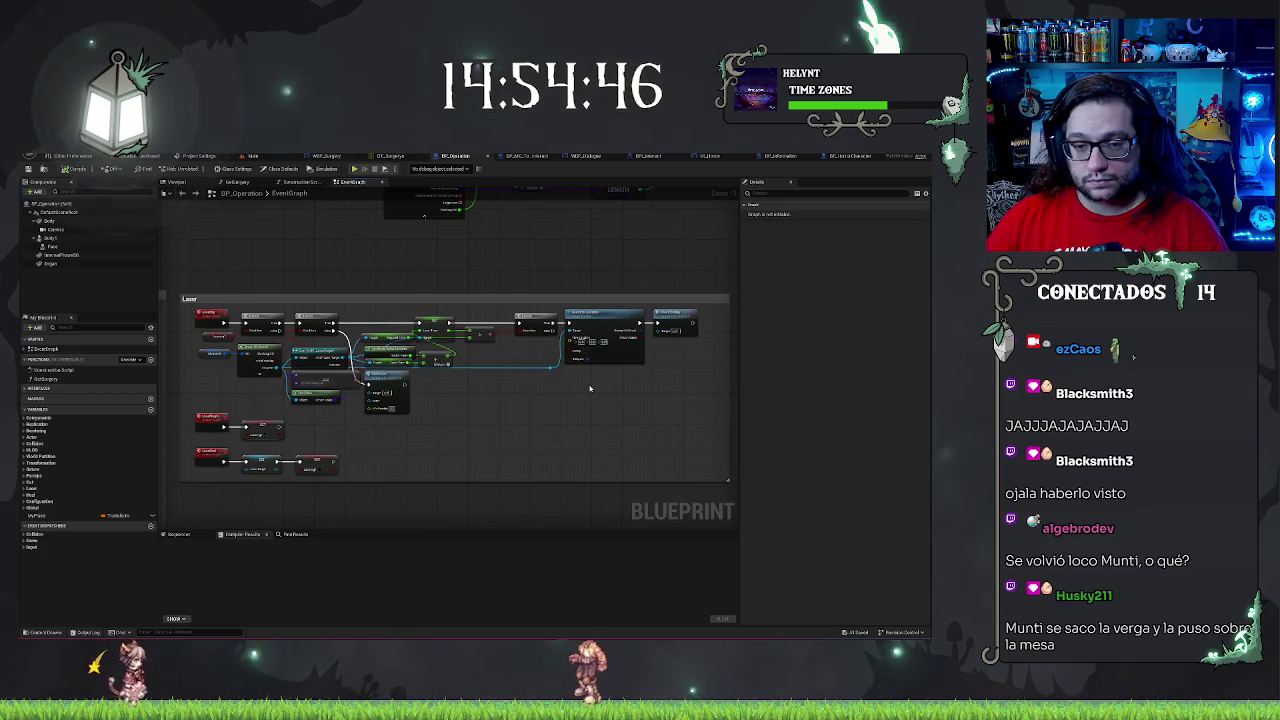
{"action": "scroll", "coordinate": [544, 391], "scroll_direction": "down", "scroll_amount": 4}
{"action": "scroll", "coordinate": [583, 337], "scroll_direction": "up", "scroll_amount": 4}
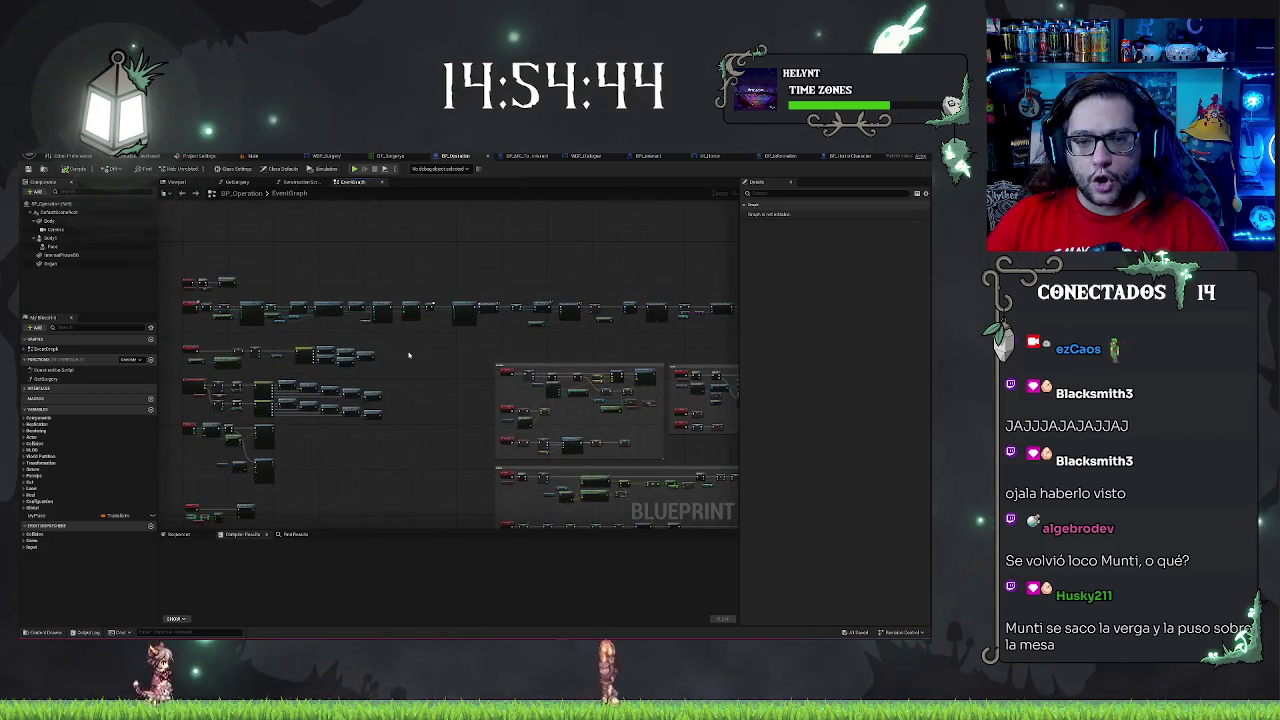
{"action": "scroll", "coordinate": [497, 350], "scroll_direction": "up", "scroll_amount": 2}
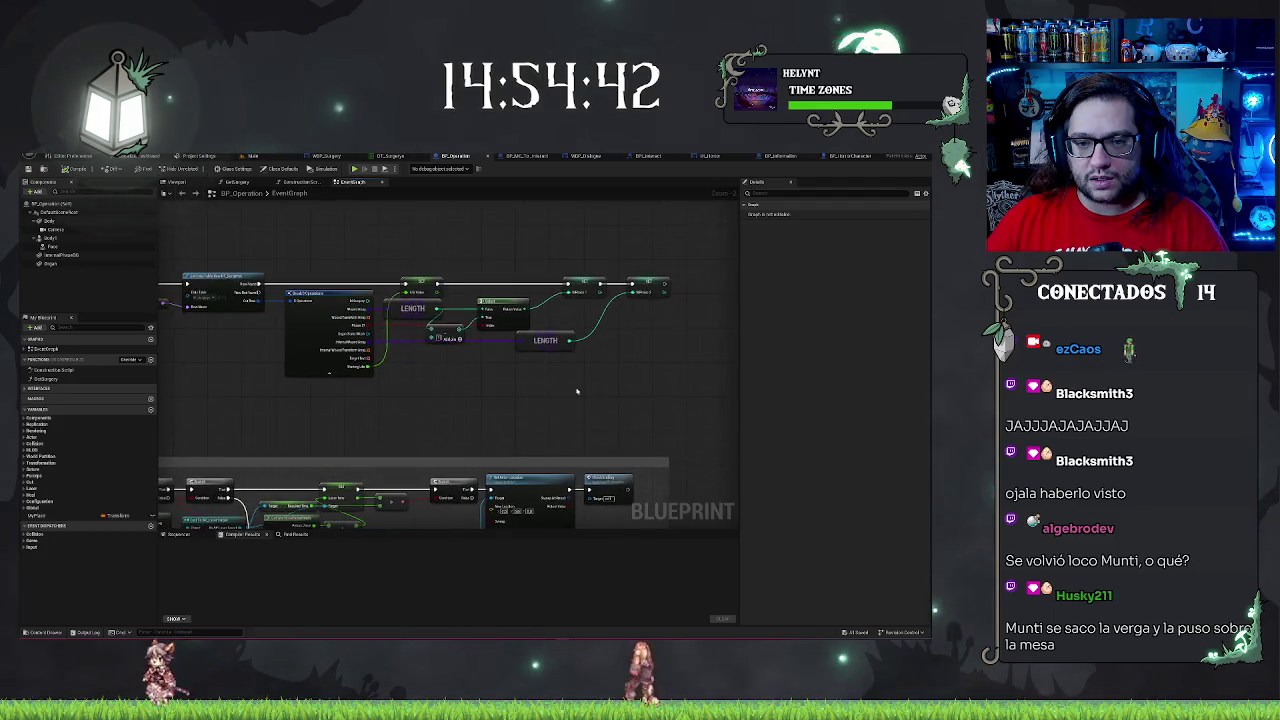
{"action": "scroll", "coordinate": [492, 300], "scroll_direction": "down", "scroll_amount": 2}
{"action": "left_click", "coordinate": [458, 300]}
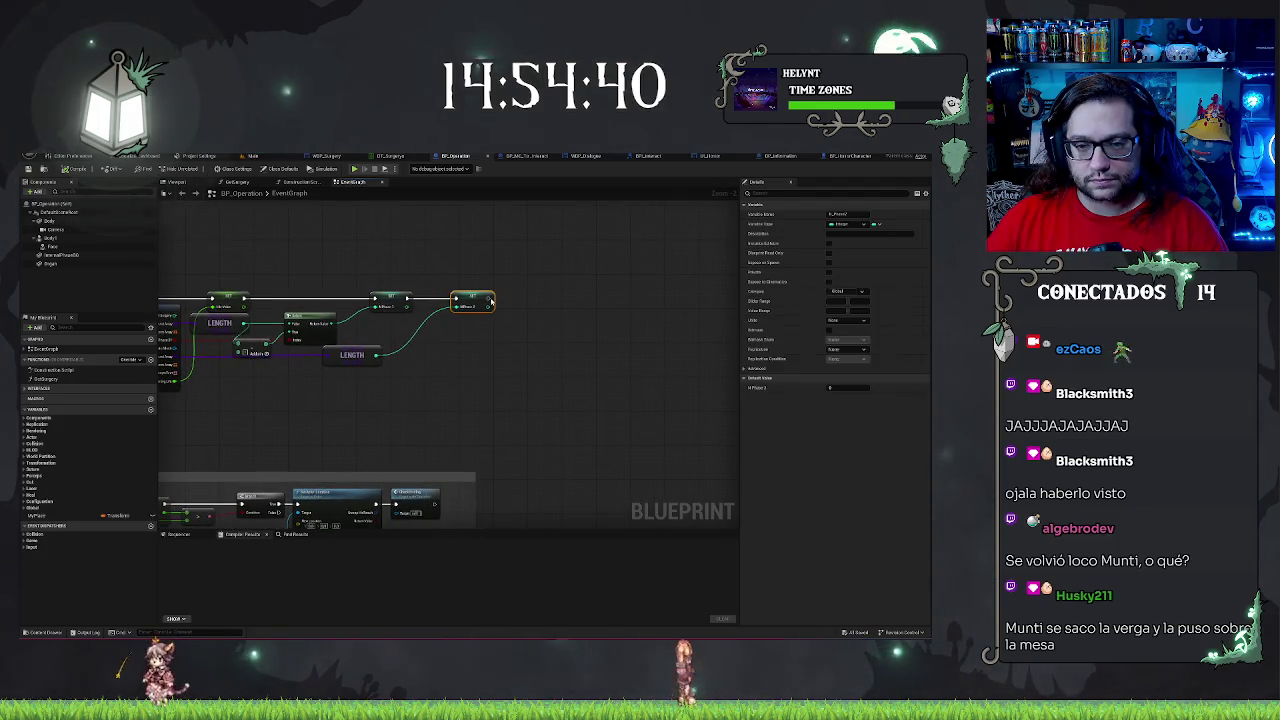
{"action": "left_click_drag", "start_coordinate": [477, 298], "coordinate": [512, 303]}
{"action": "type", "text": "manage"}
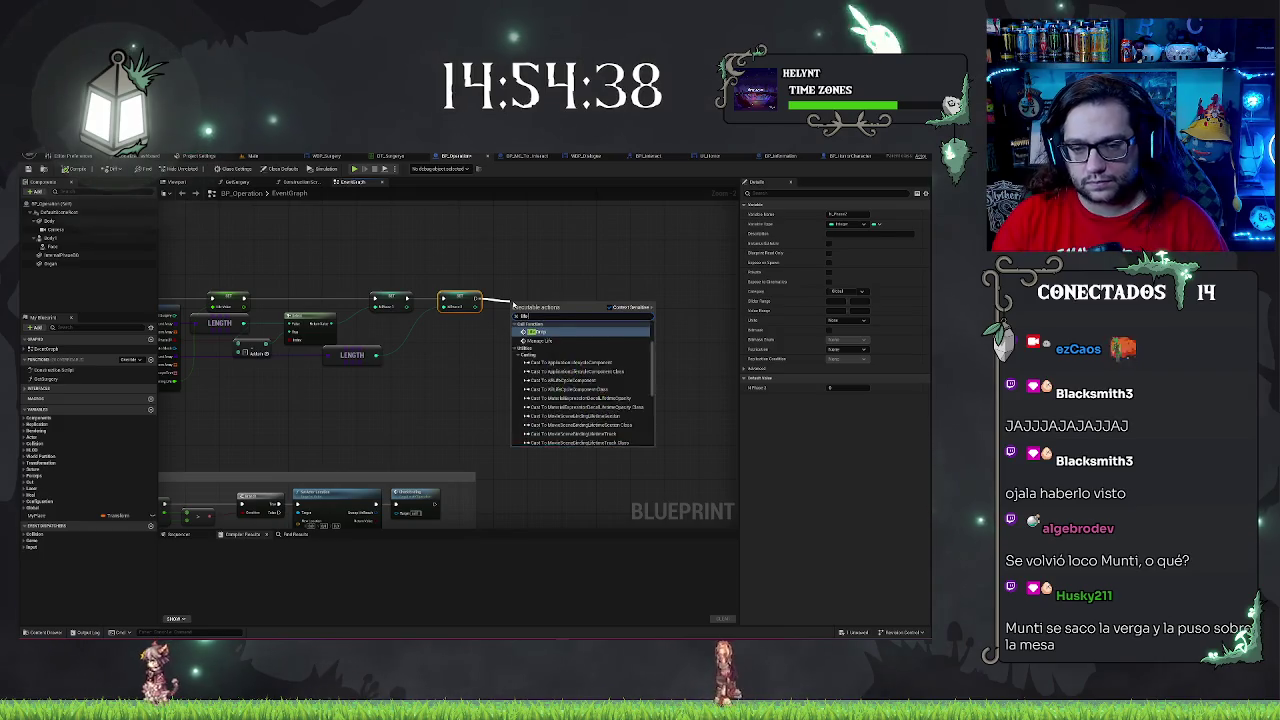
{"action": "key", "text": "Return"}
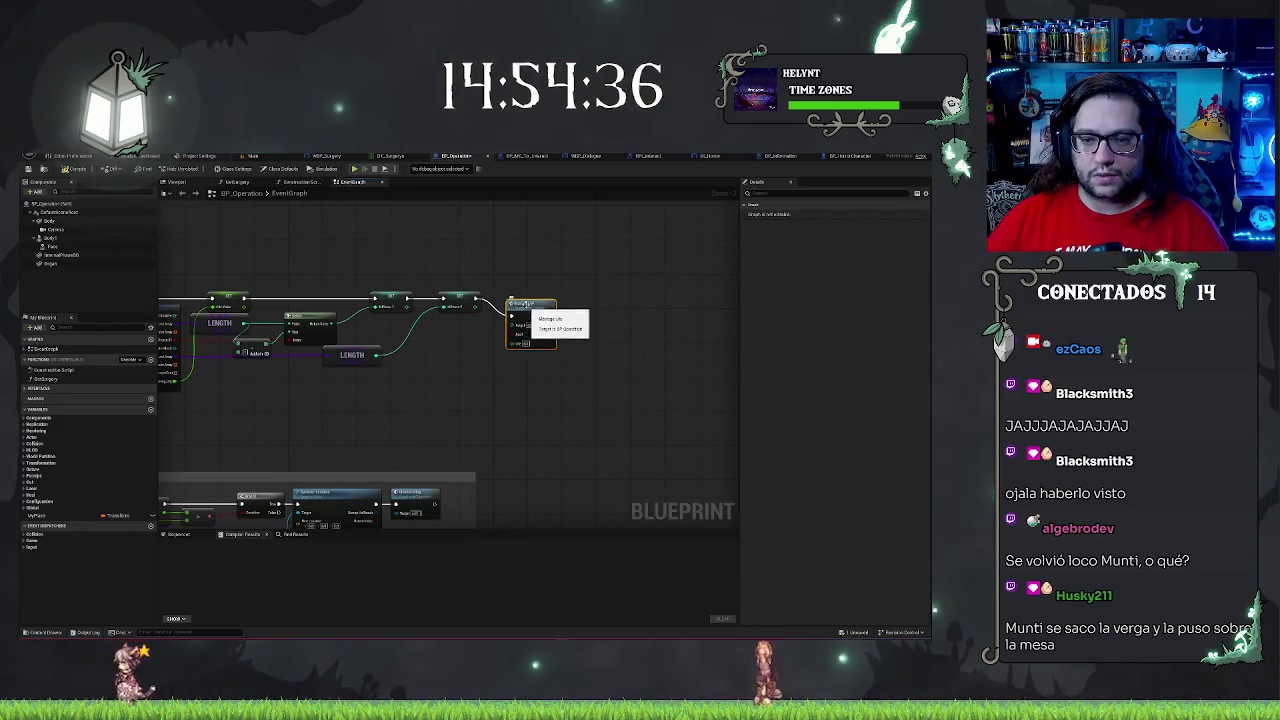
- Align the Manage Life node, compile BP_Operation, and return to the main level
{"action": "left_click_drag", "start_coordinate": [524, 317], "coordinate": [516, 303]}
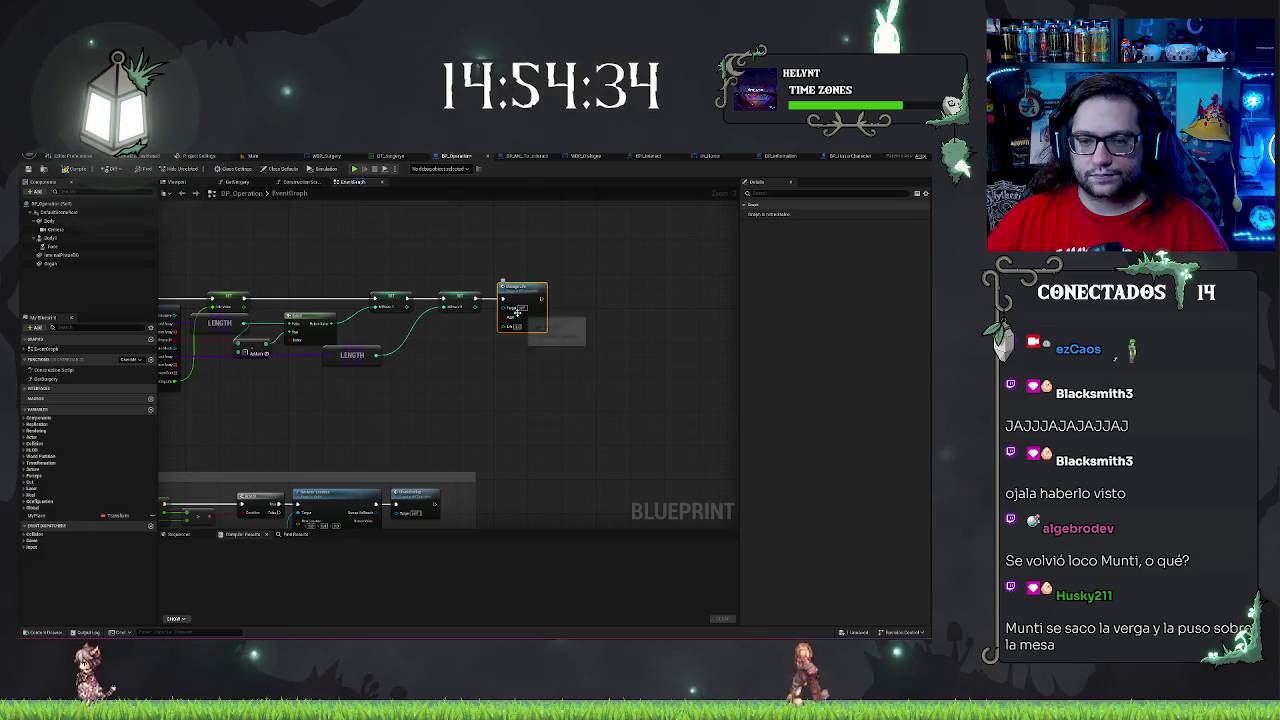
{"action": "left_click", "coordinate": [575, 385]}
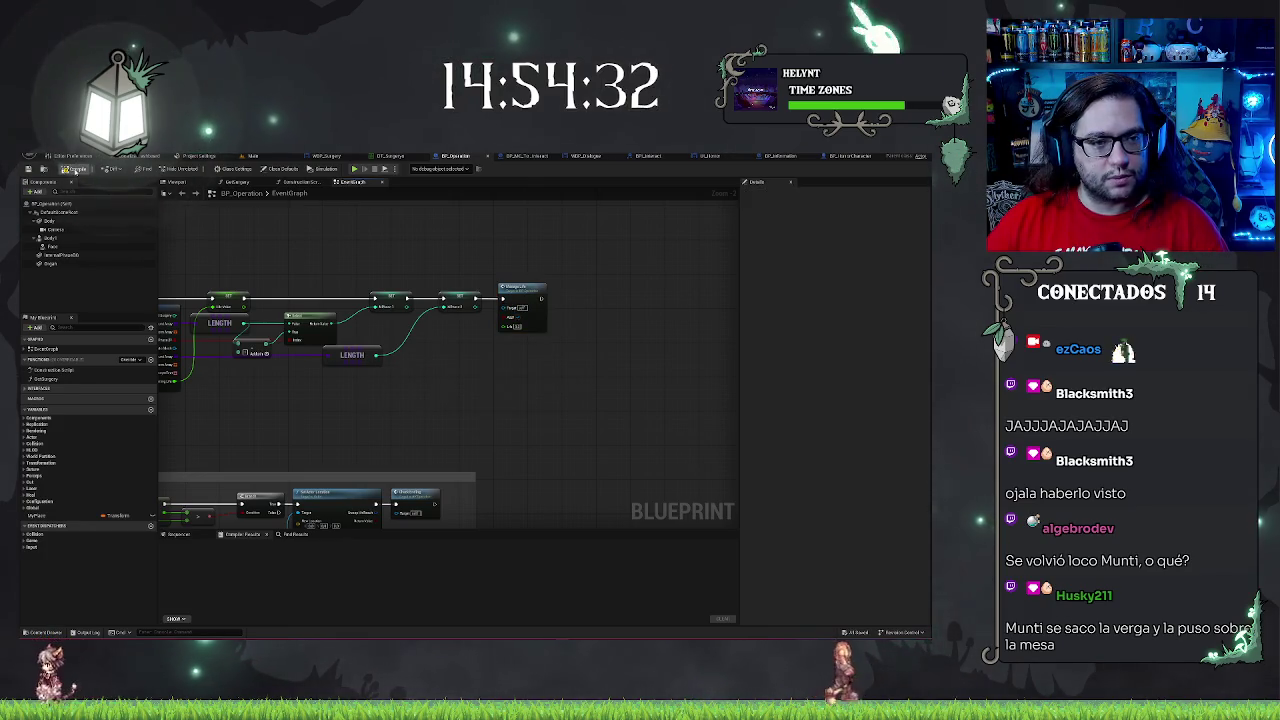
{"action": "left_click", "coordinate": [72, 168]}
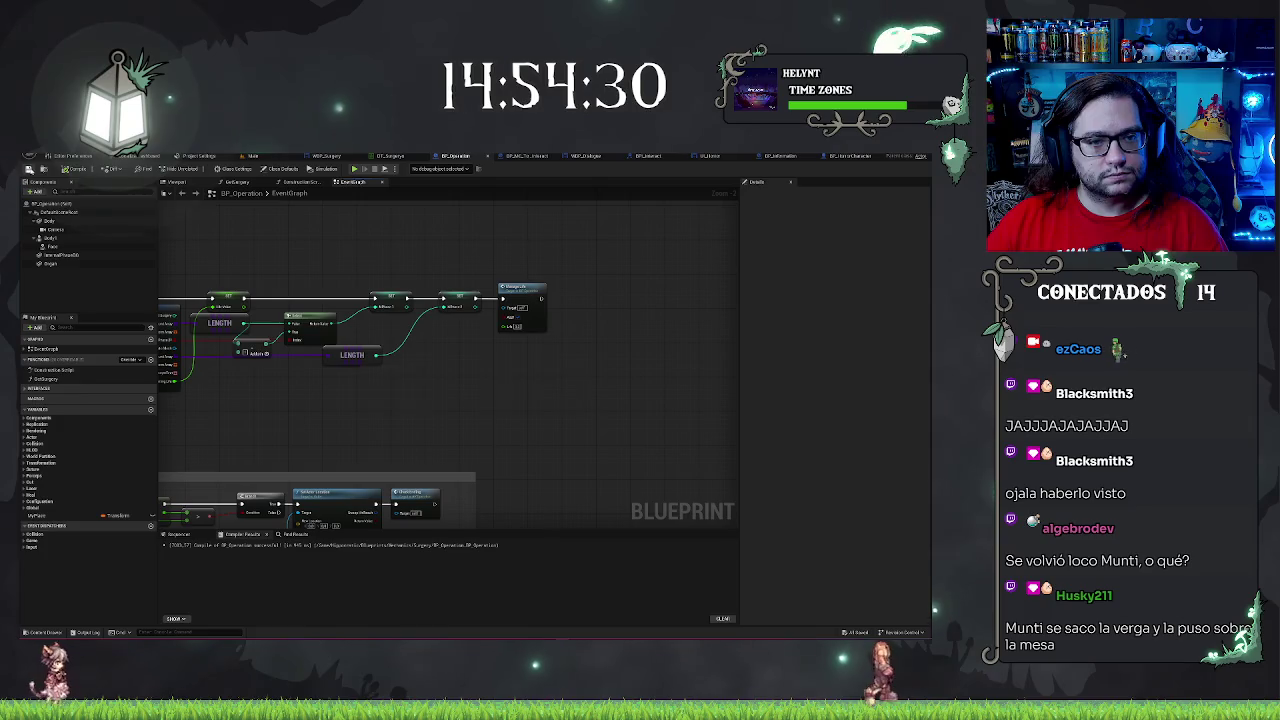
{"action": "left_click", "coordinate": [253, 156]}
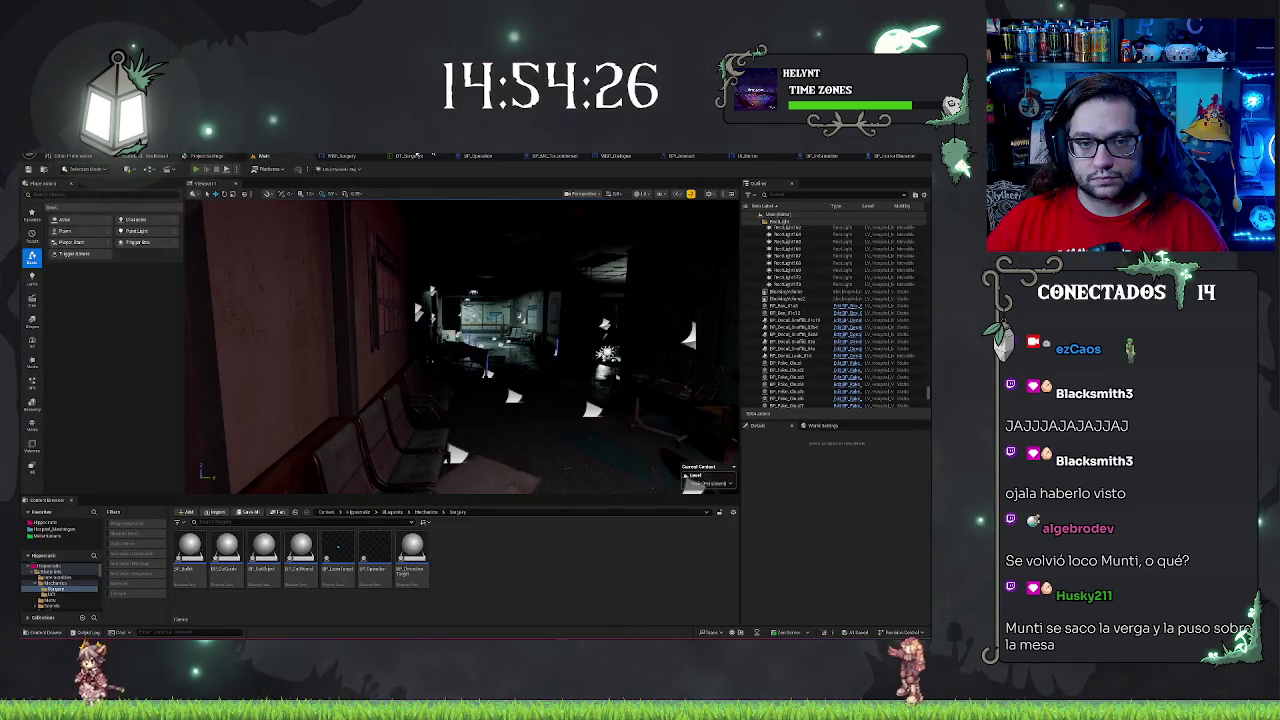
- Play the level, accept the patient's surgery offer and test it, then stop and return to BP_Operation
{"action": "left_click", "coordinate": [196, 169]}
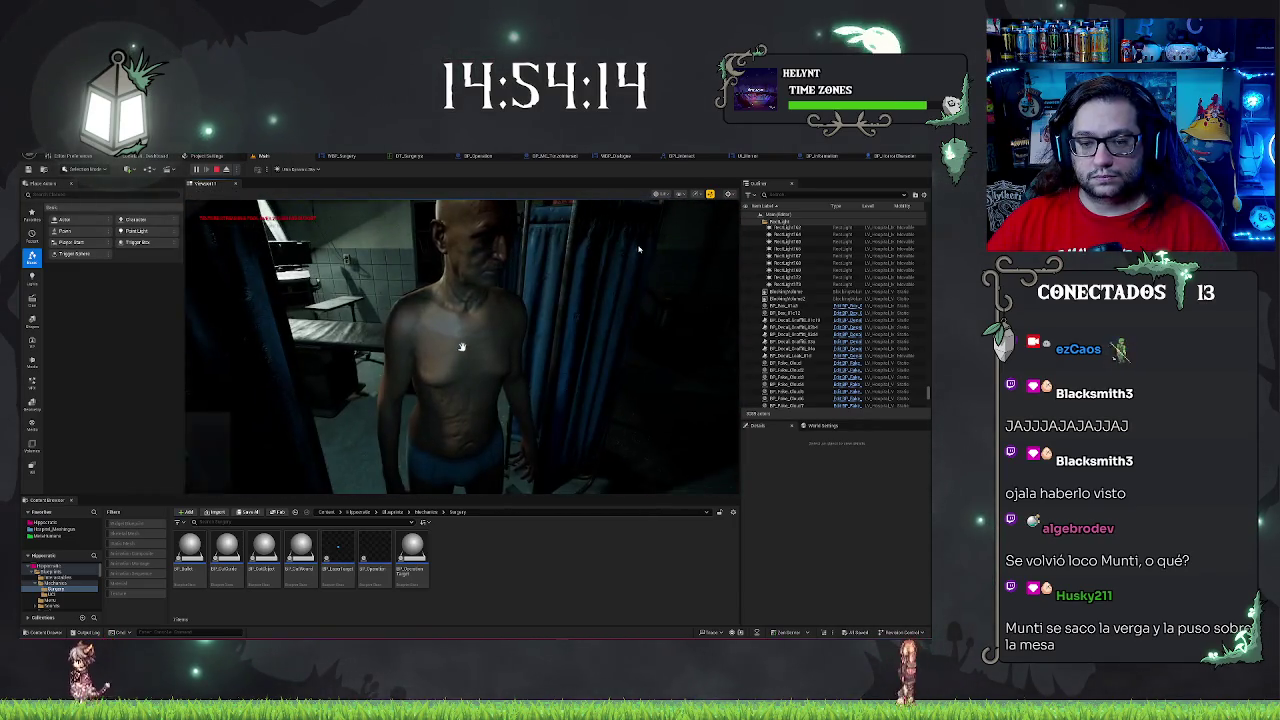
{"action": "key", "text": "e"}
{"action": "left_click", "coordinate": [471, 486]}
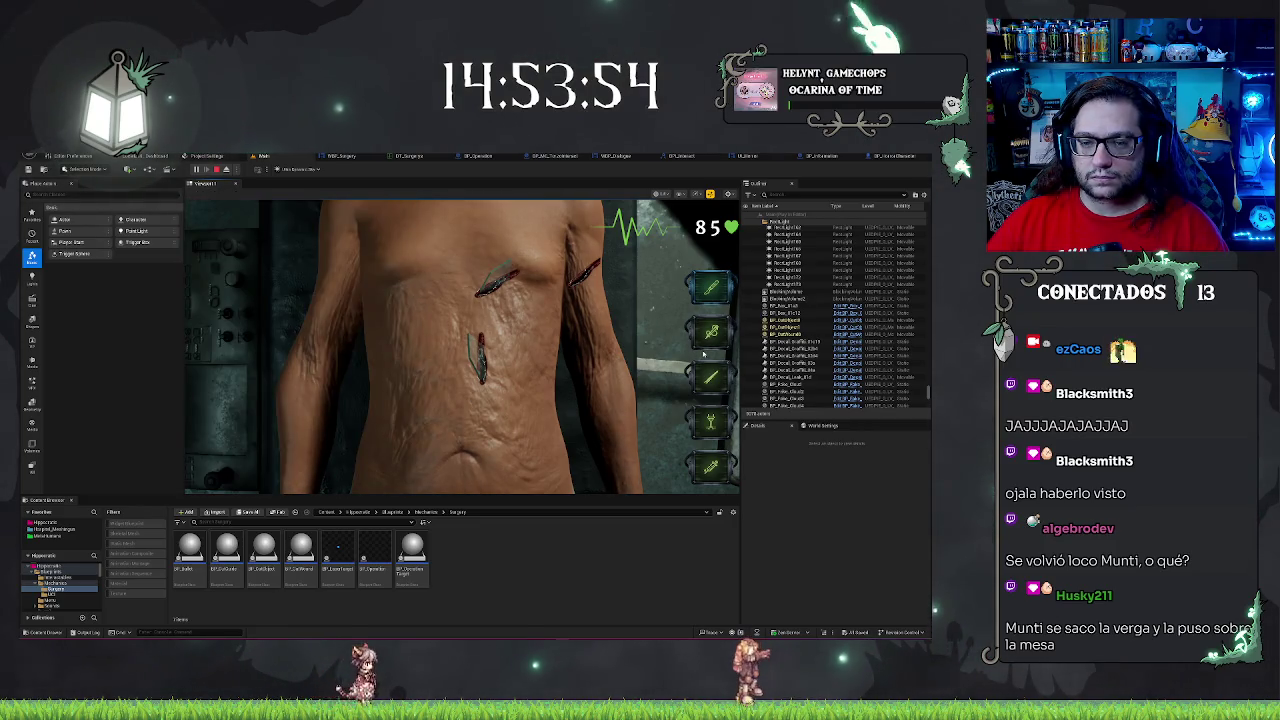
{"action": "key", "text": "Escape"}
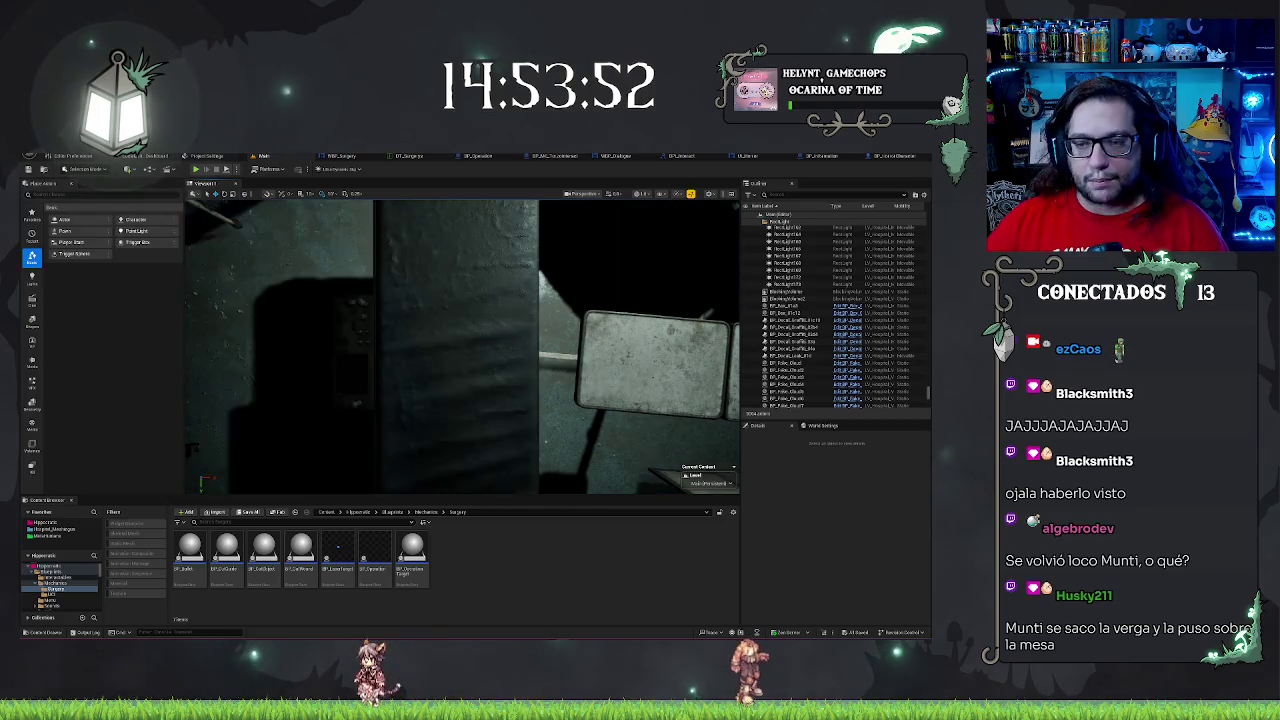
{"action": "left_click", "coordinate": [490, 156]}
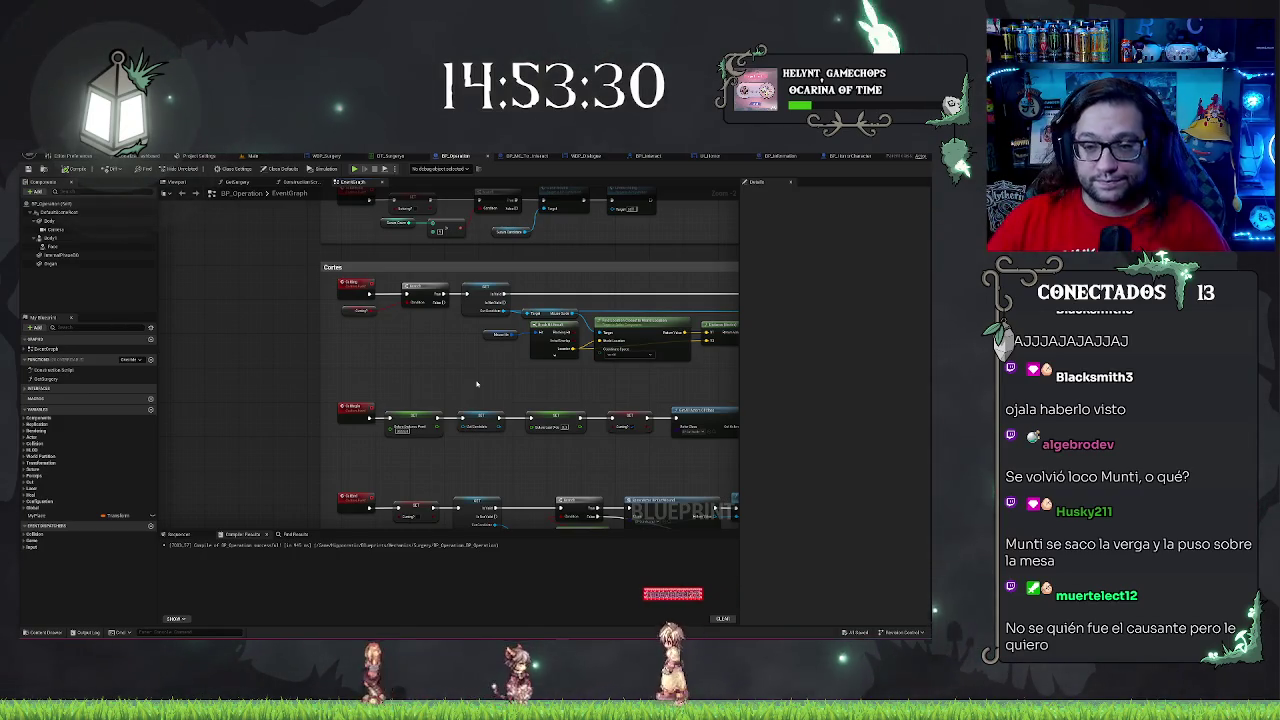
- Pan through the Cortes node group and try a wire from Is Not Valid, cancelling the node search
{"action": "scroll", "coordinate": [459, 378], "scroll_direction": "up", "scroll_amount": 1}
{"action": "scroll", "coordinate": [529, 403], "scroll_direction": "up", "scroll_amount": 1}
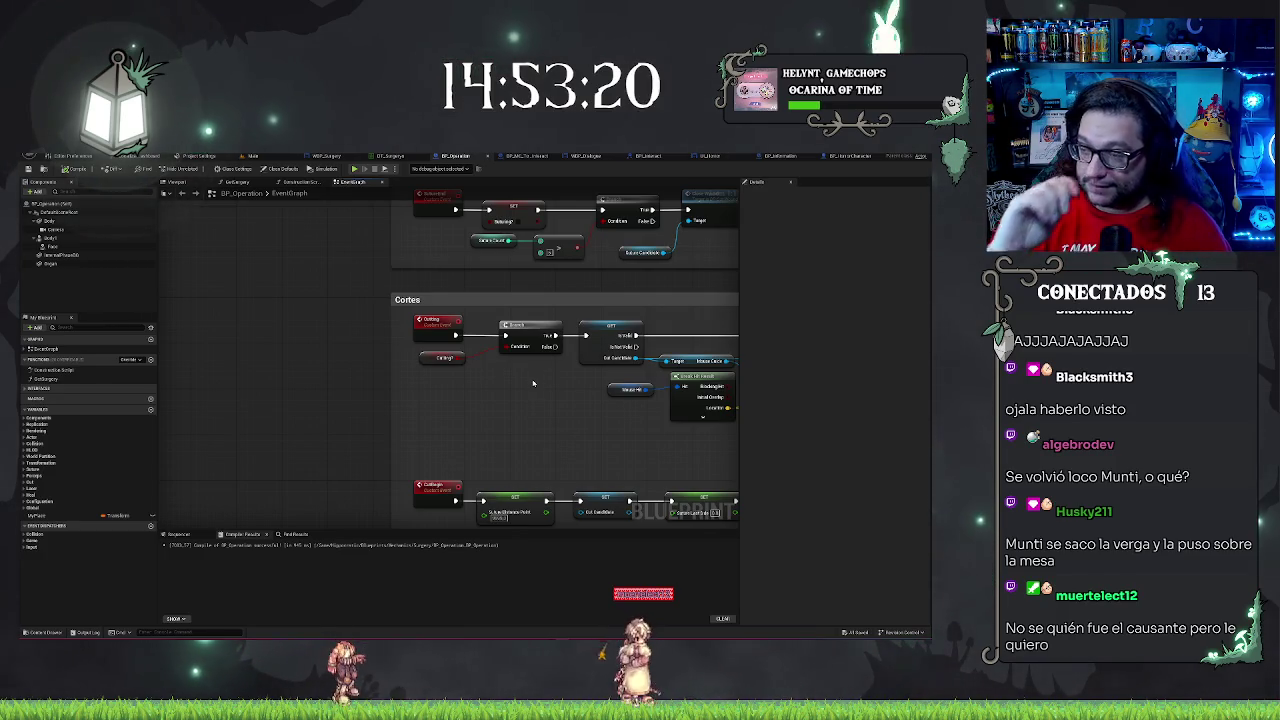
{"action": "left_click_drag", "start_coordinate": [480, 393], "coordinate": [430, 385]}
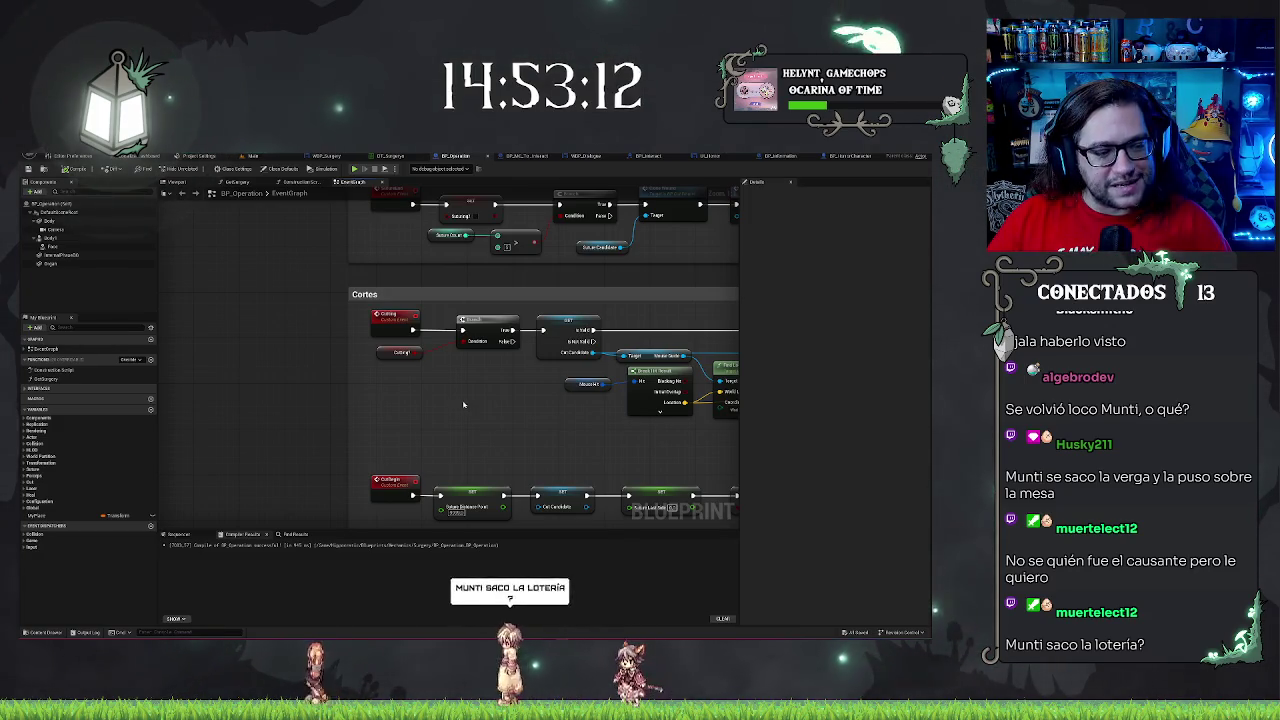
{"action": "left_click_drag", "start_coordinate": [483, 423], "coordinate": [333, 401]}
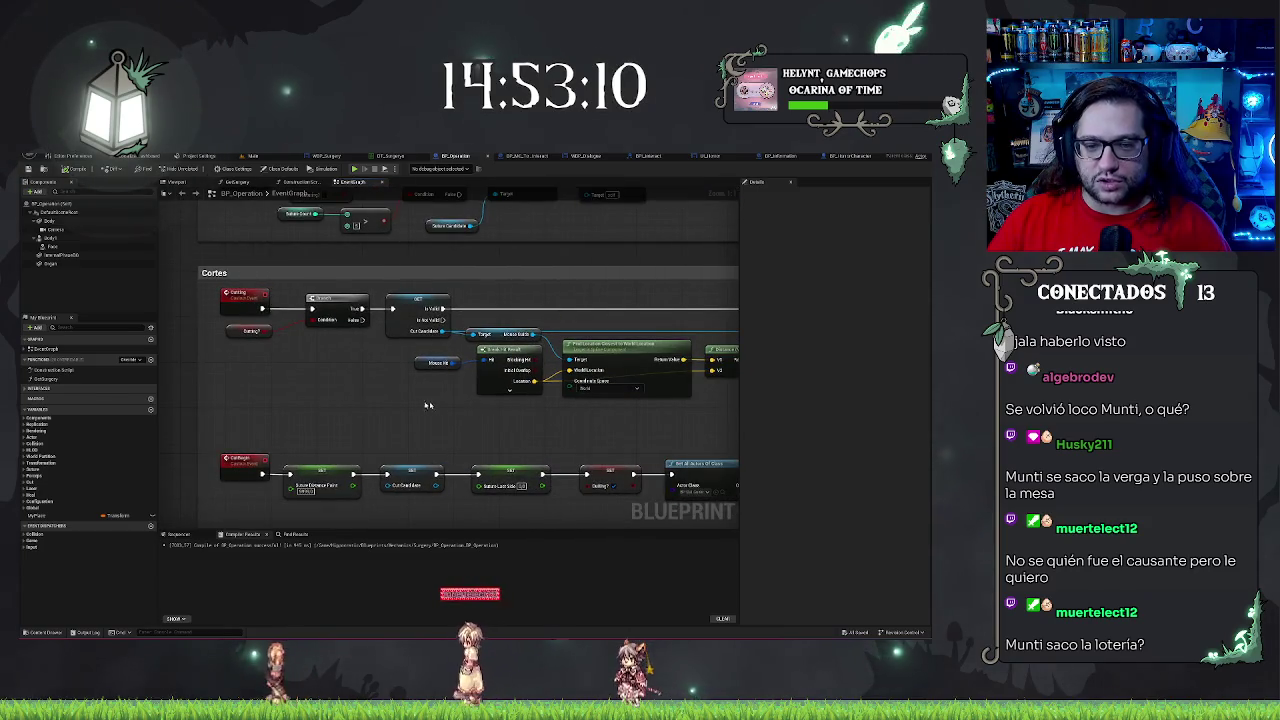
{"action": "left_click_drag", "start_coordinate": [444, 412], "coordinate": [500, 420]}
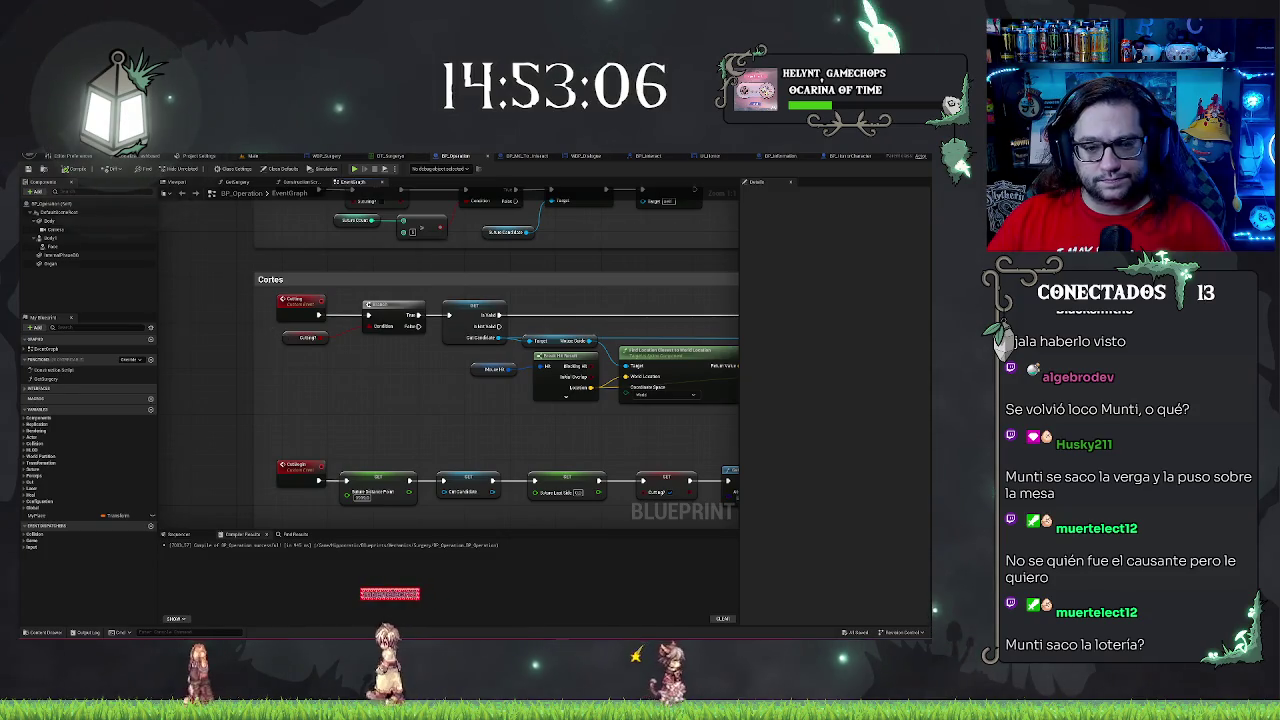
{"action": "left_click_drag", "start_coordinate": [563, 324], "coordinate": [538, 312]}
{"action": "left_click_drag", "start_coordinate": [522, 415], "coordinate": [446, 414]}
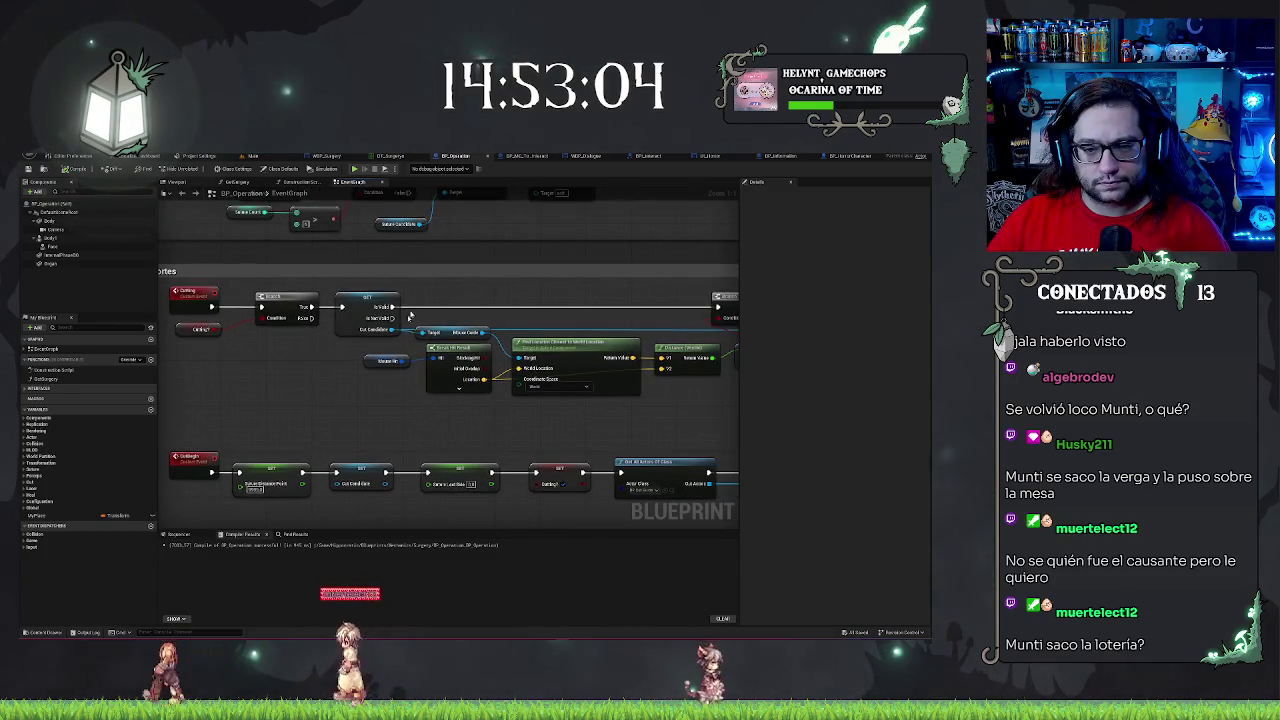
{"action": "left_click_drag", "start_coordinate": [445, 361], "coordinate": [289, 361]}
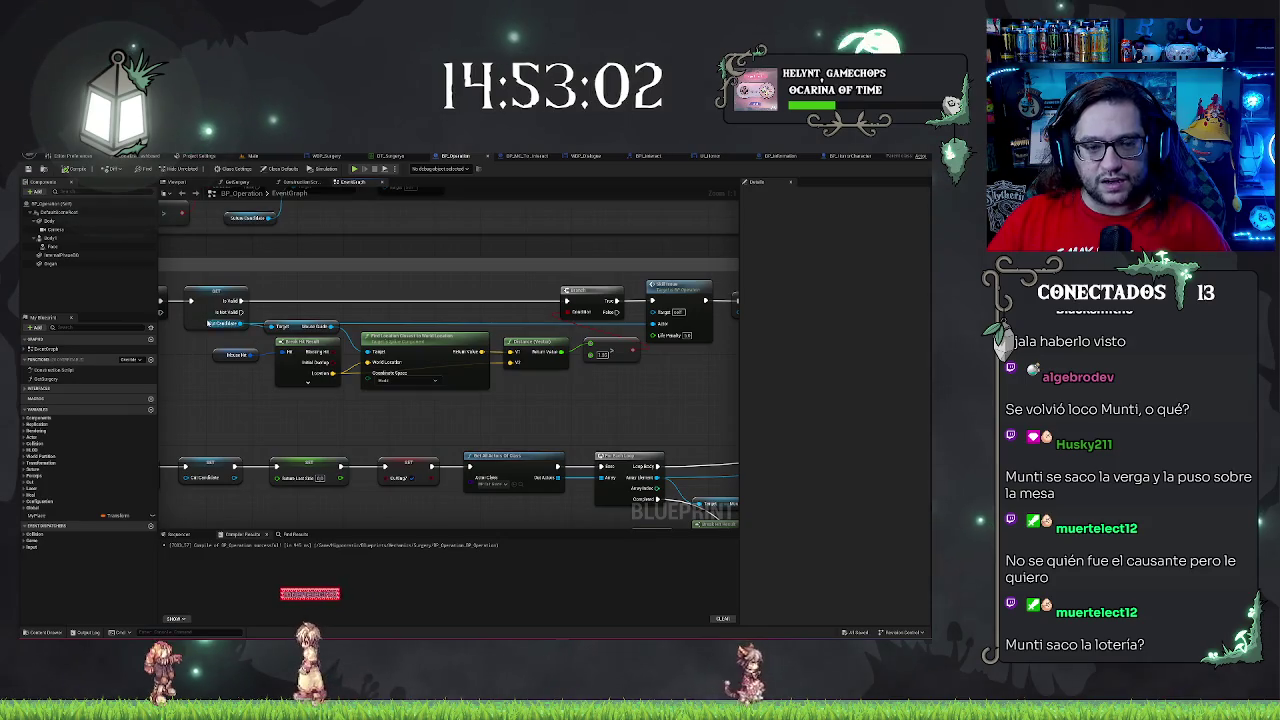
{"action": "left_click_drag", "start_coordinate": [240, 313], "coordinate": [286, 420]}
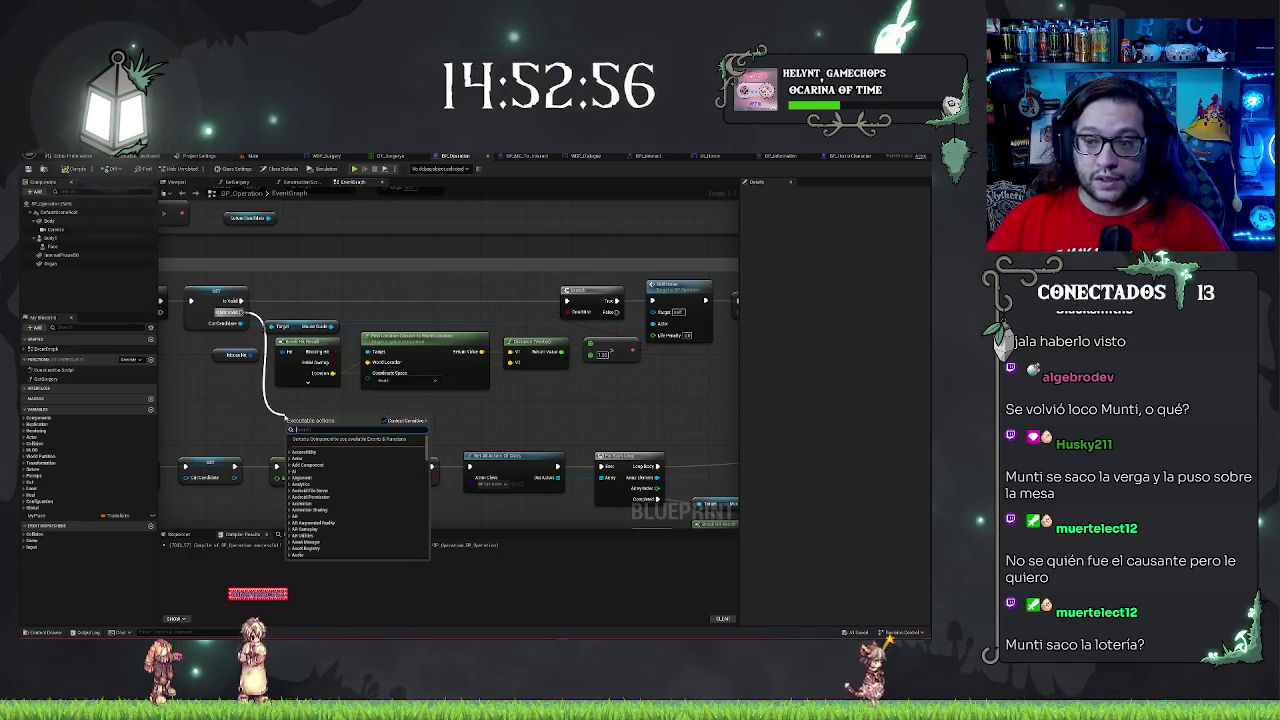
{"action": "left_click", "coordinate": [500, 392]}
- Pan to the cutting event rows and inspect the CutBegin event
{"action": "scroll", "coordinate": [500, 380], "scroll_direction": "down", "scroll_amount": 5}
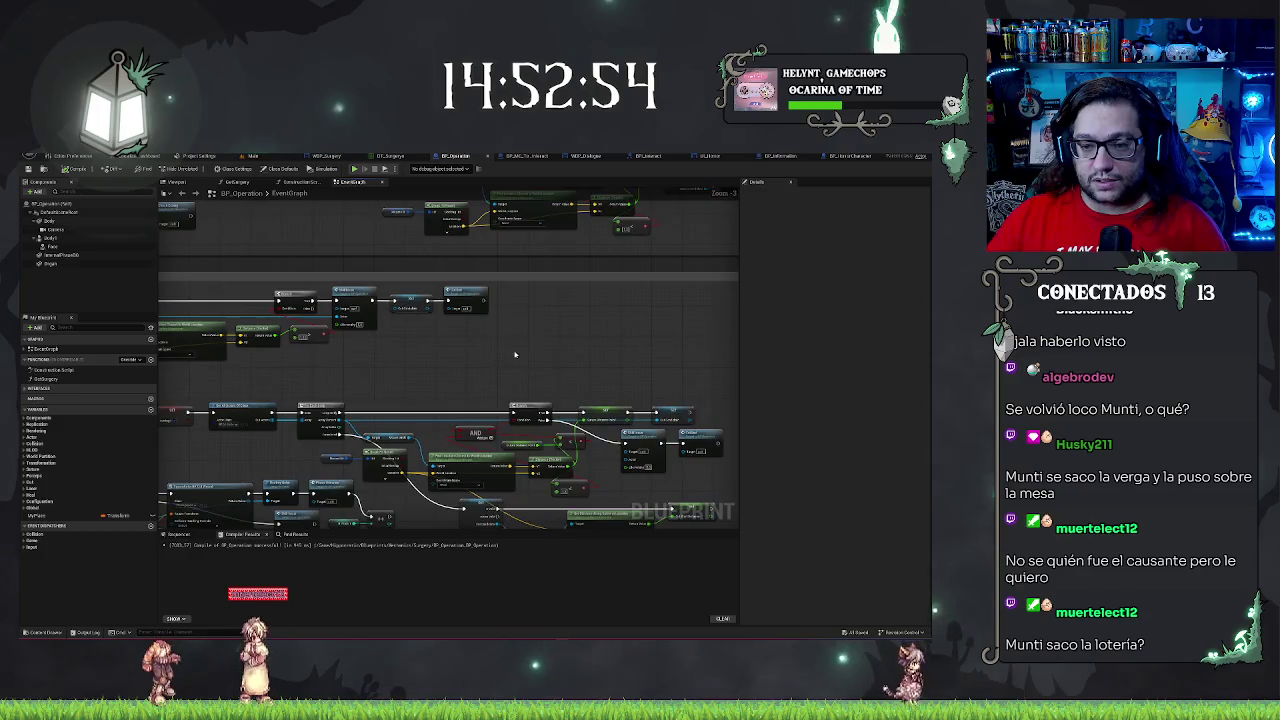
{"action": "scroll", "coordinate": [491, 343], "scroll_direction": "up", "scroll_amount": 5}
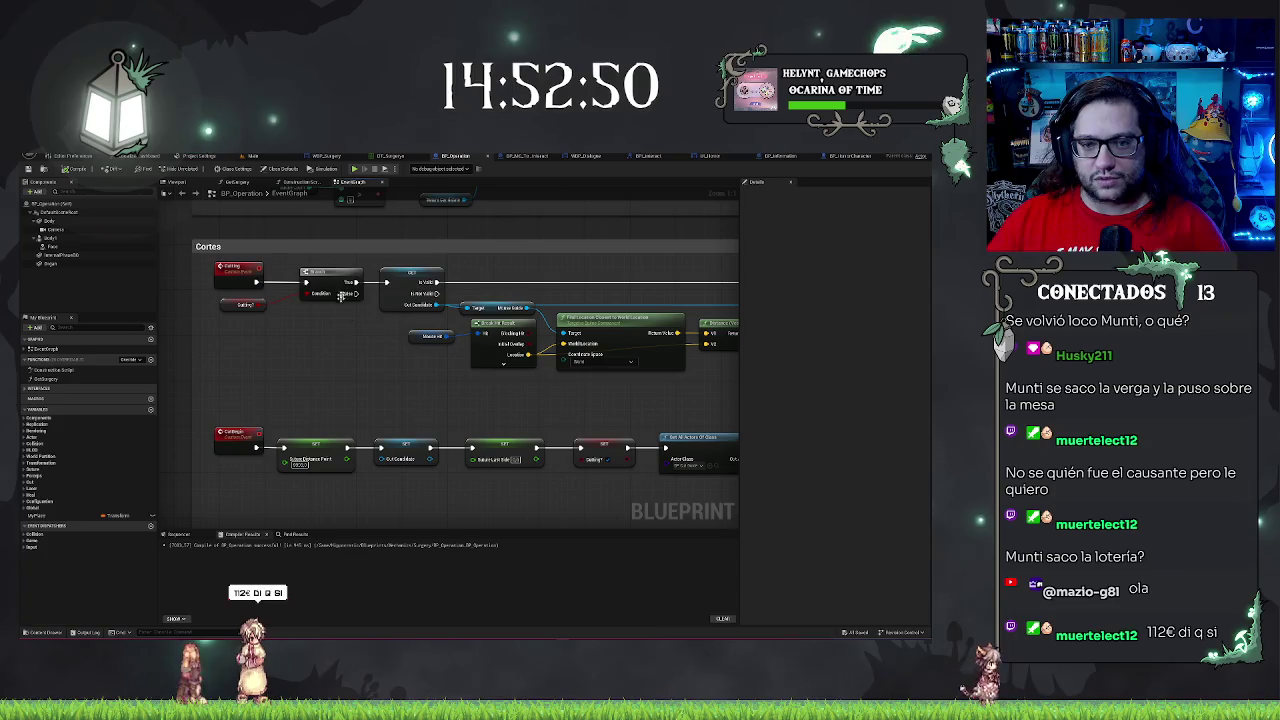
{"action": "left_click_drag", "start_coordinate": [257, 380], "coordinate": [318, 292]}
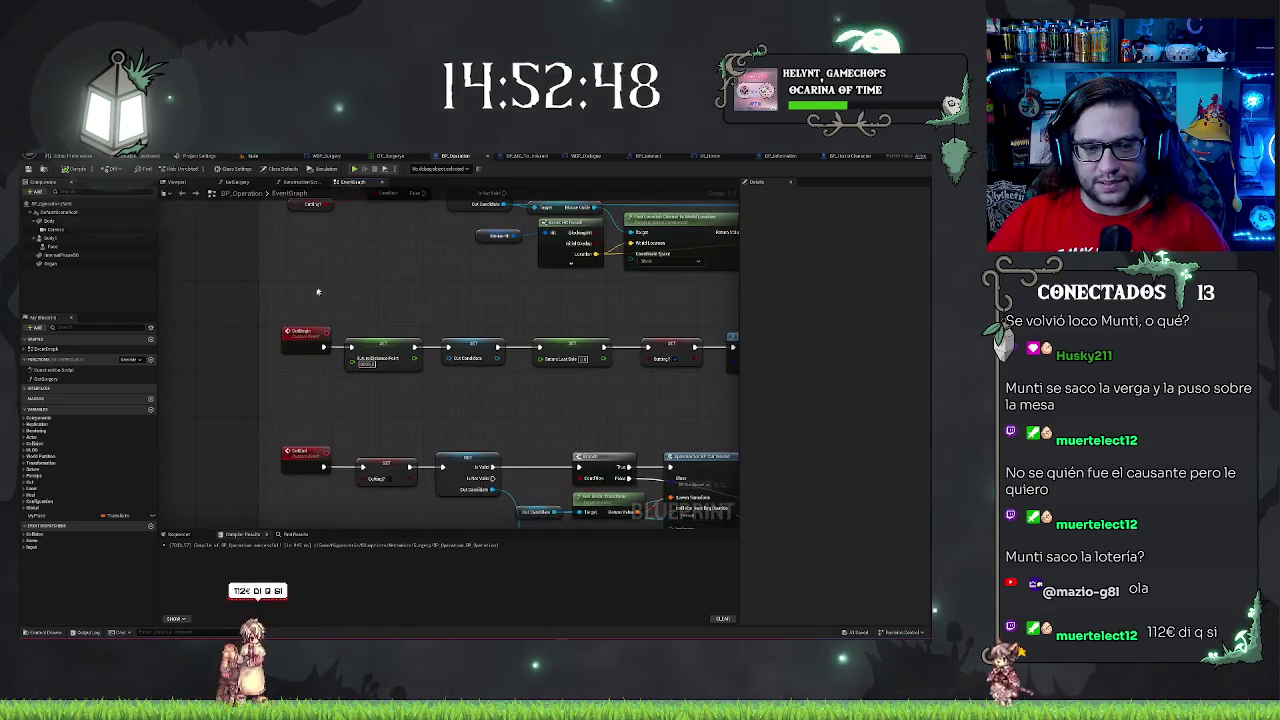
{"action": "left_click_drag", "start_coordinate": [355, 400], "coordinate": [318, 393]}
{"action": "left_click", "coordinate": [270, 332]}
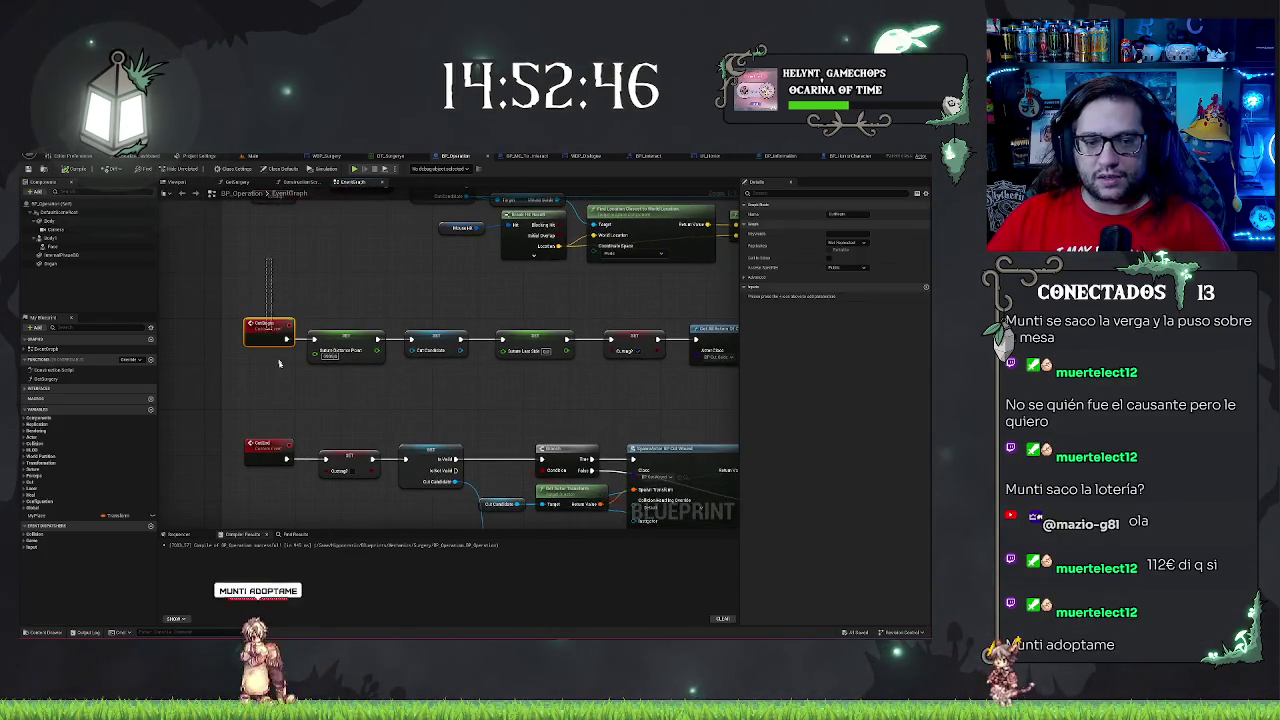
{"action": "left_click", "coordinate": [395, 399]}
{"action": "scroll", "coordinate": [337, 300], "scroll_direction": "down", "scroll_amount": 3}
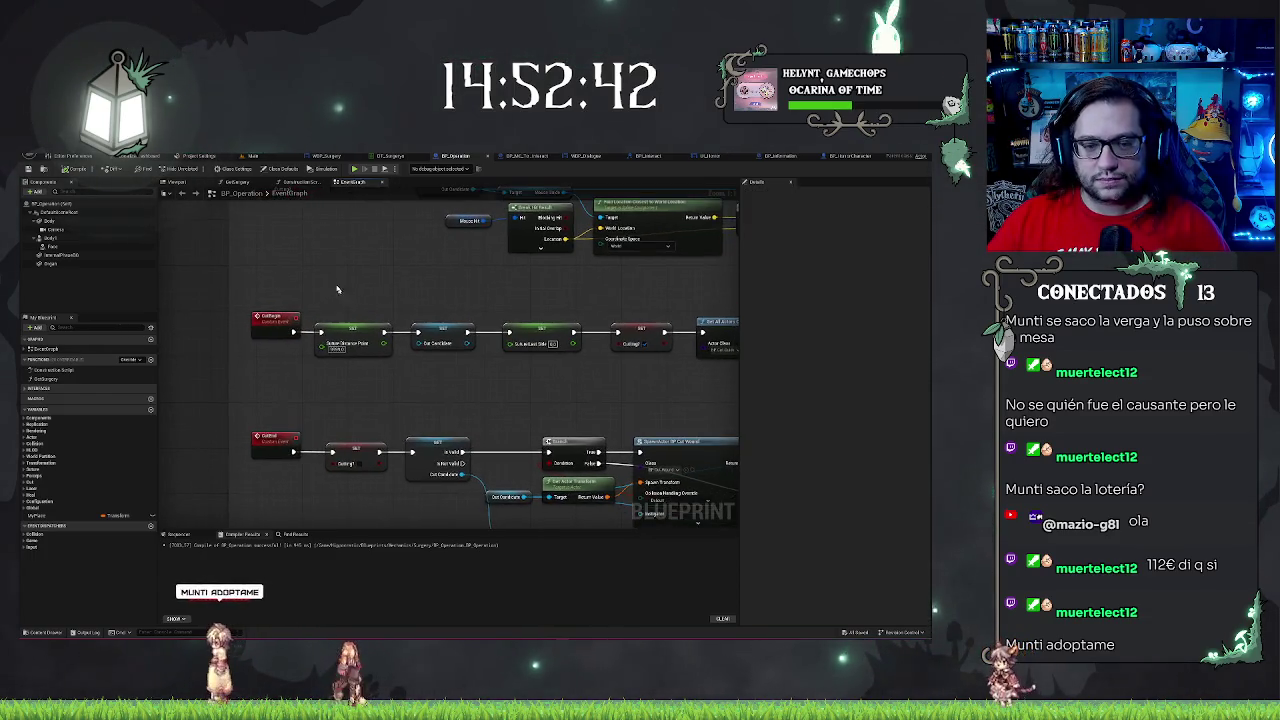
{"action": "scroll", "coordinate": [418, 337], "scroll_direction": "up", "scroll_amount": 2}
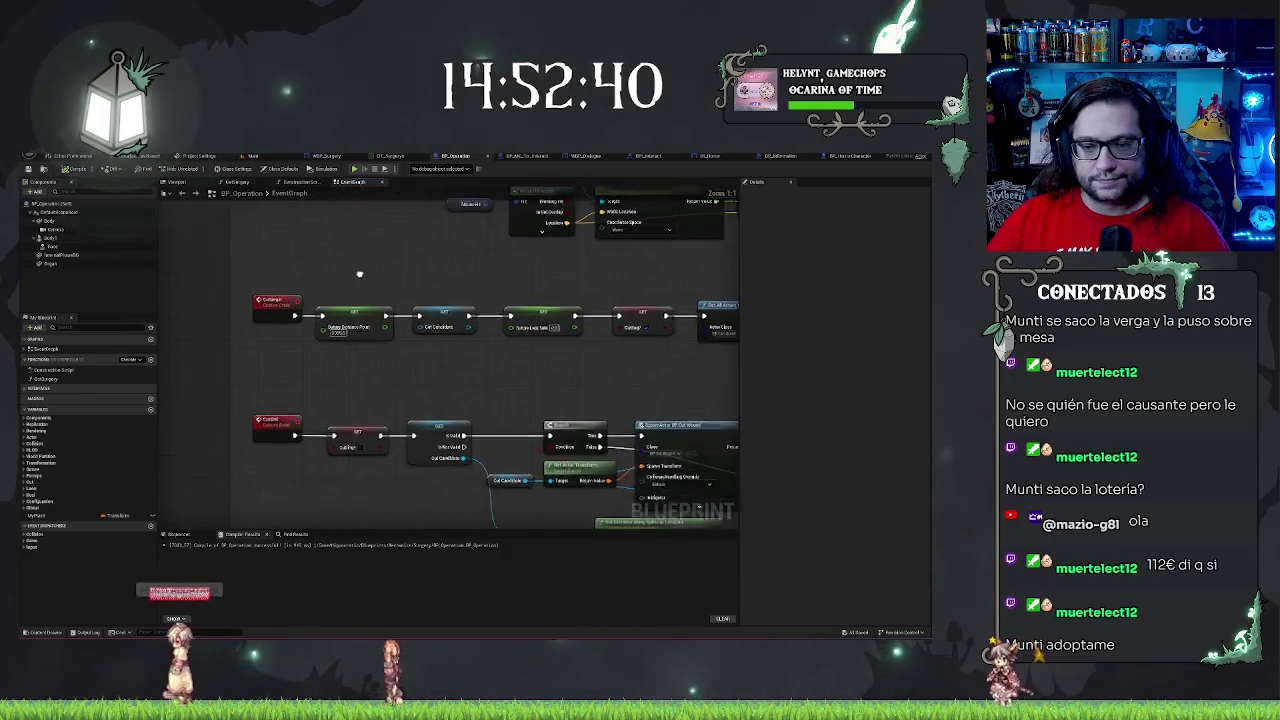
- Paste a life-penalty node below the Is Valid check and wire its Is Not Valid output to it
{"action": "left_click_drag", "start_coordinate": [476, 343], "coordinate": [434, 262]}
{"action": "left_click", "coordinate": [437, 285]}
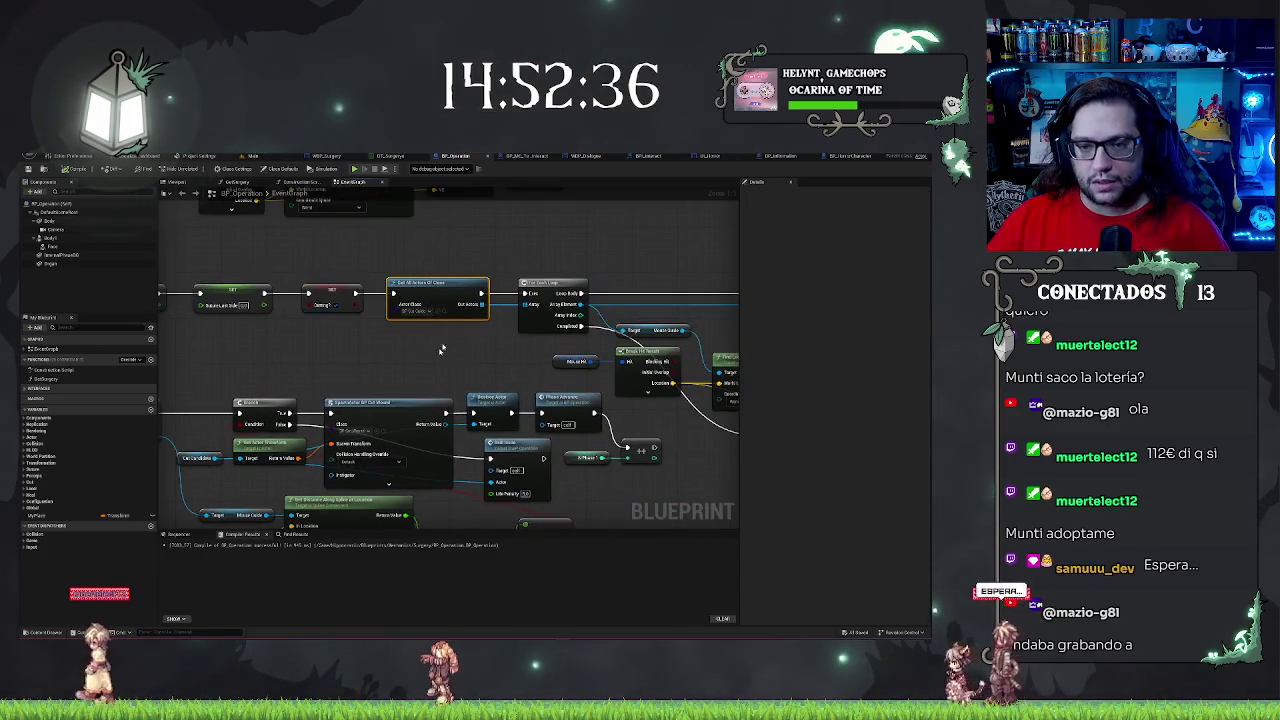
{"action": "left_click", "coordinate": [540, 318]}
{"action": "left_click_drag", "start_coordinate": [531, 355], "coordinate": [345, 345]}
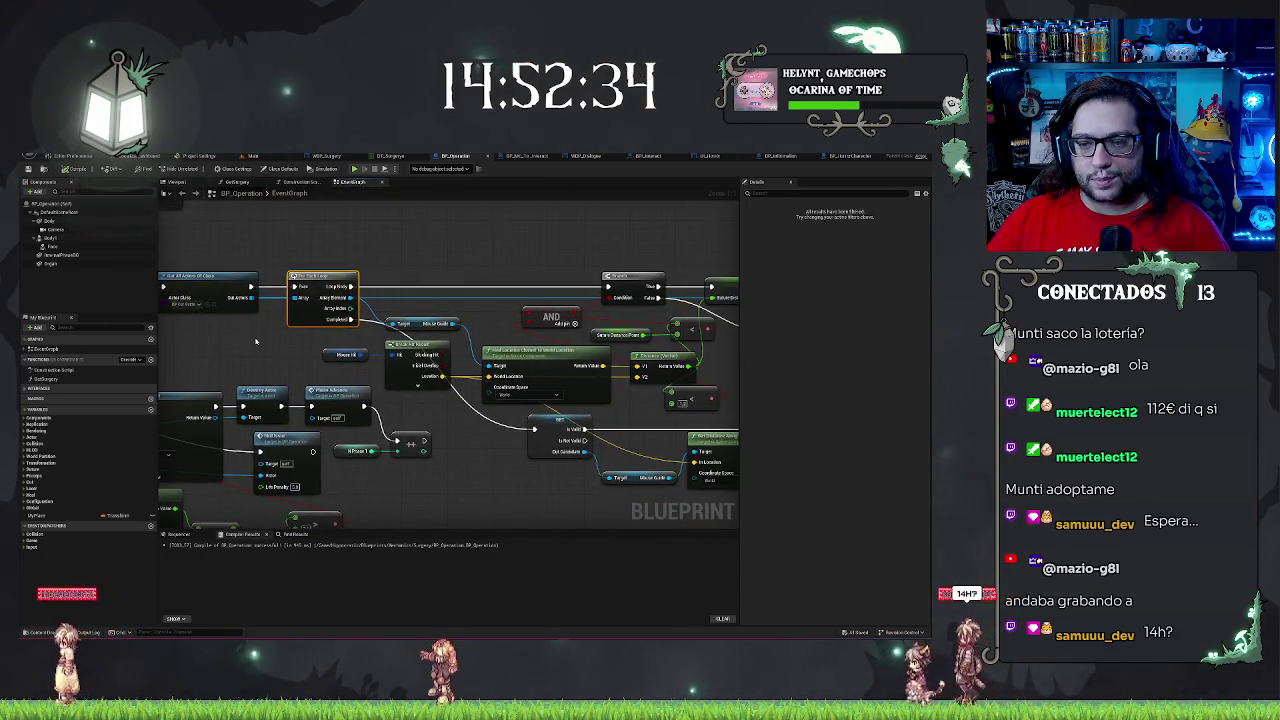
{"action": "left_click_drag", "start_coordinate": [349, 243], "coordinate": [386, 237]}
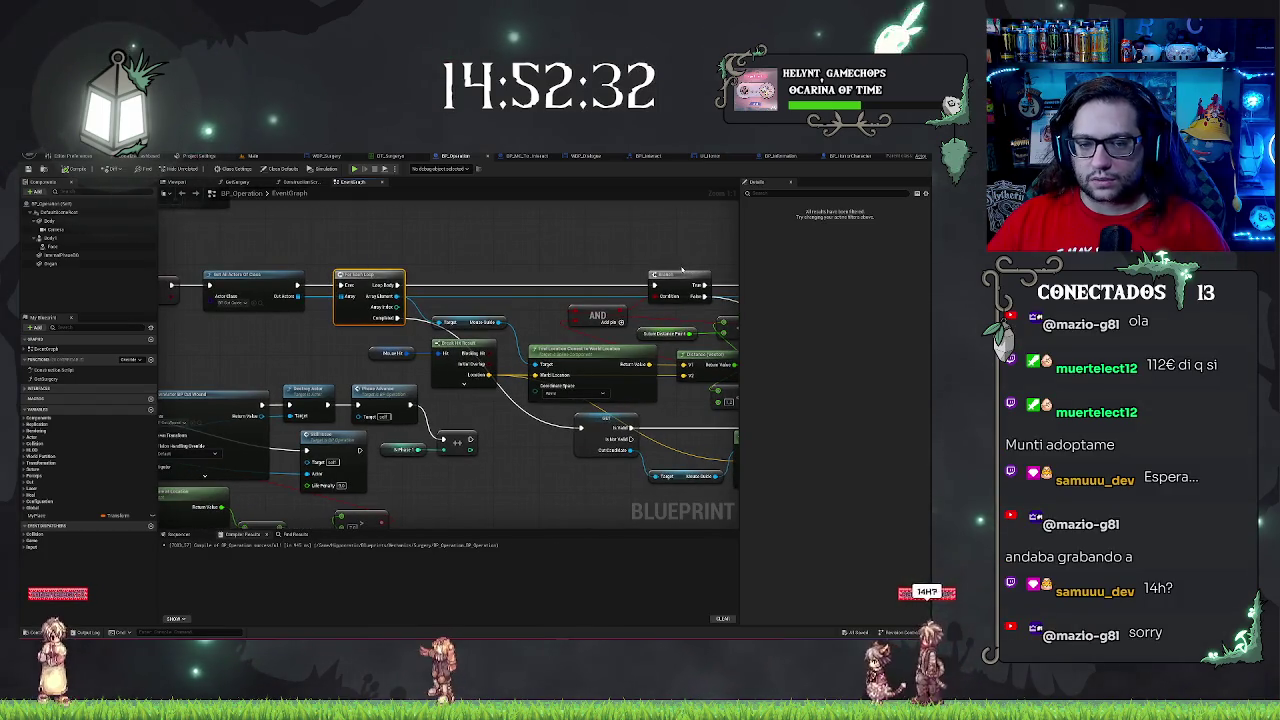
{"action": "left_click_drag", "start_coordinate": [608, 462], "coordinate": [420, 405]}
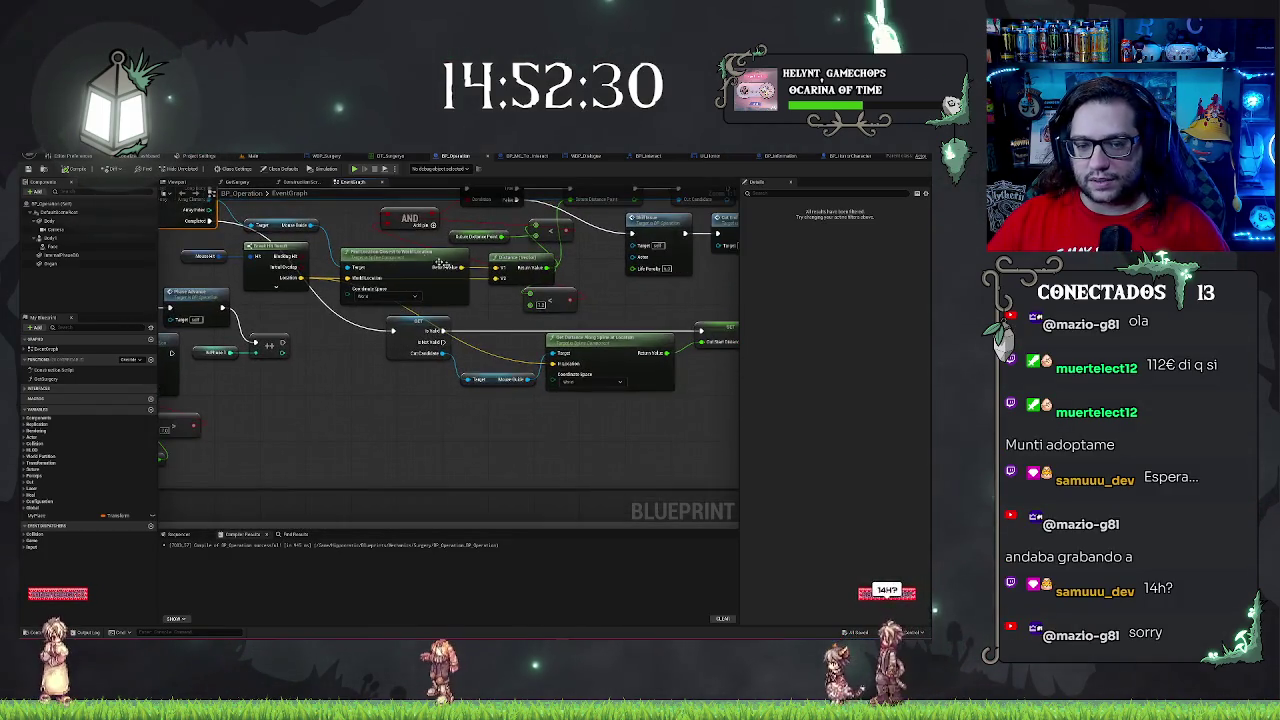
{"action": "mouse_move", "coordinate": [610, 490]}
{"action": "left_mouse_down"}
{"action": "mouse_move", "coordinate": [424, 449]}
{"action": "mouse_move", "coordinate": [554, 434]}
{"action": "mouse_move", "coordinate": [578, 456]}
{"action": "left_mouse_up"}
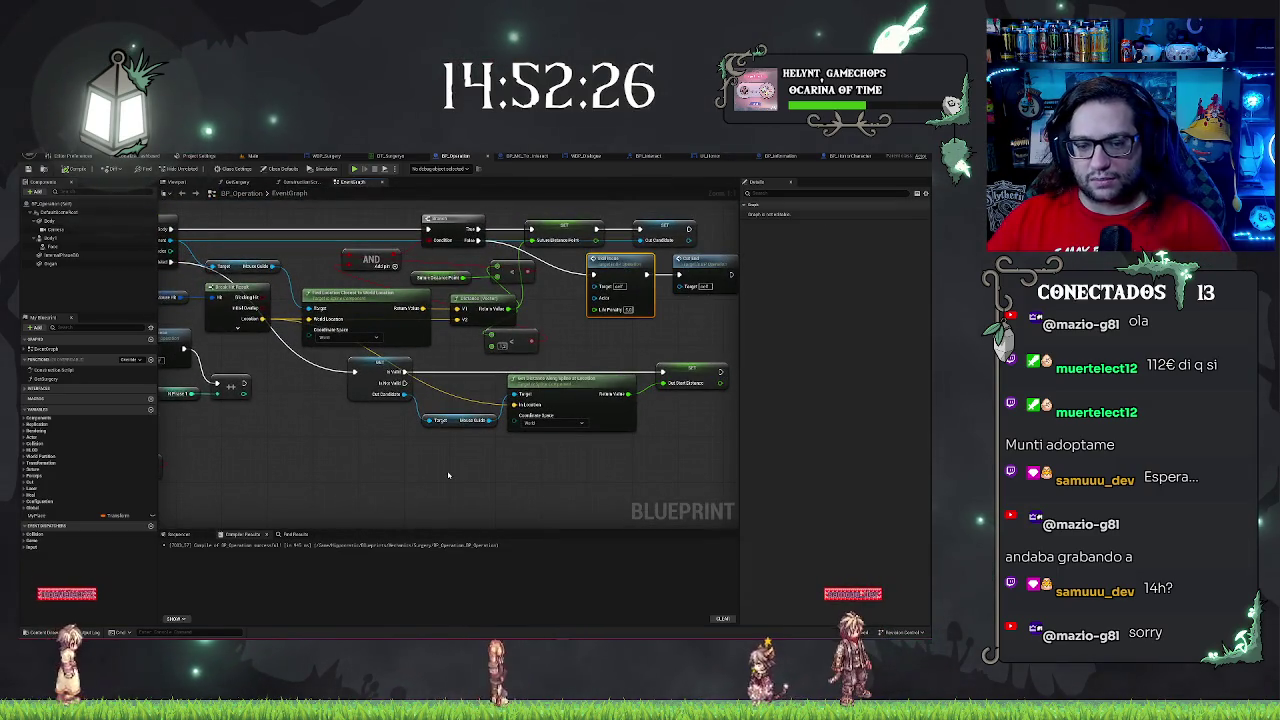
{"action": "key", "text": "ctrl+v"}
{"action": "left_click_drag", "start_coordinate": [466, 470], "coordinate": [448, 446]}
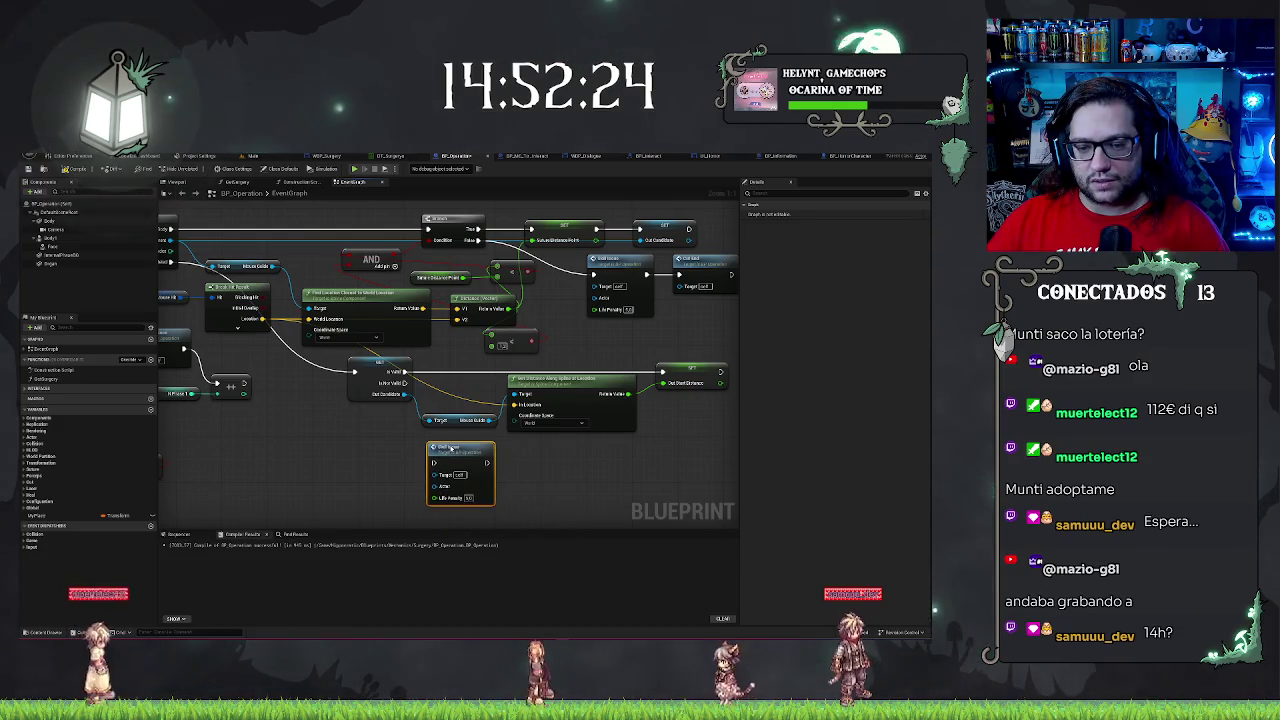
{"action": "mouse_move", "coordinate": [405, 383]}
{"action": "left_mouse_down"}
{"action": "mouse_move", "coordinate": [432, 462]}
{"action": "mouse_move", "coordinate": [471, 455]}
{"action": "left_mouse_up"}
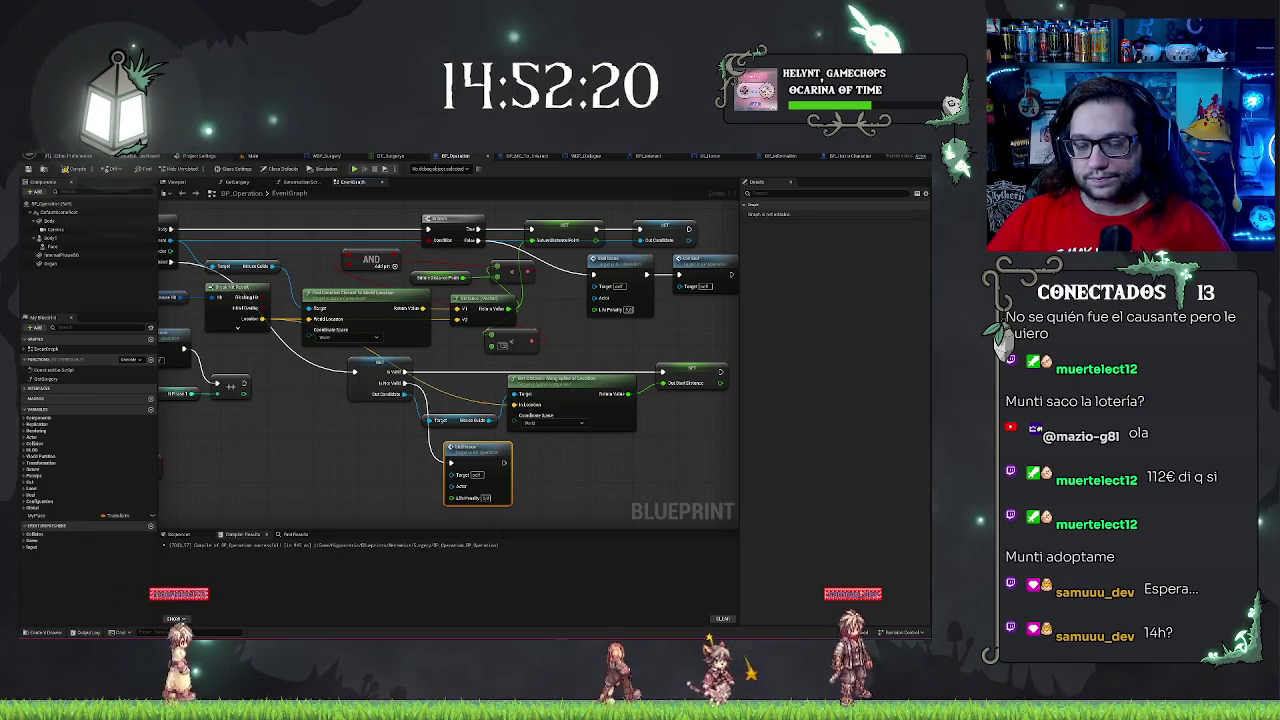
- Move to the Suturas block and duplicate the penalty node beside the Cast and Heal nodes
{"action": "left_click_drag", "start_coordinate": [479, 288], "coordinate": [368, 283]}
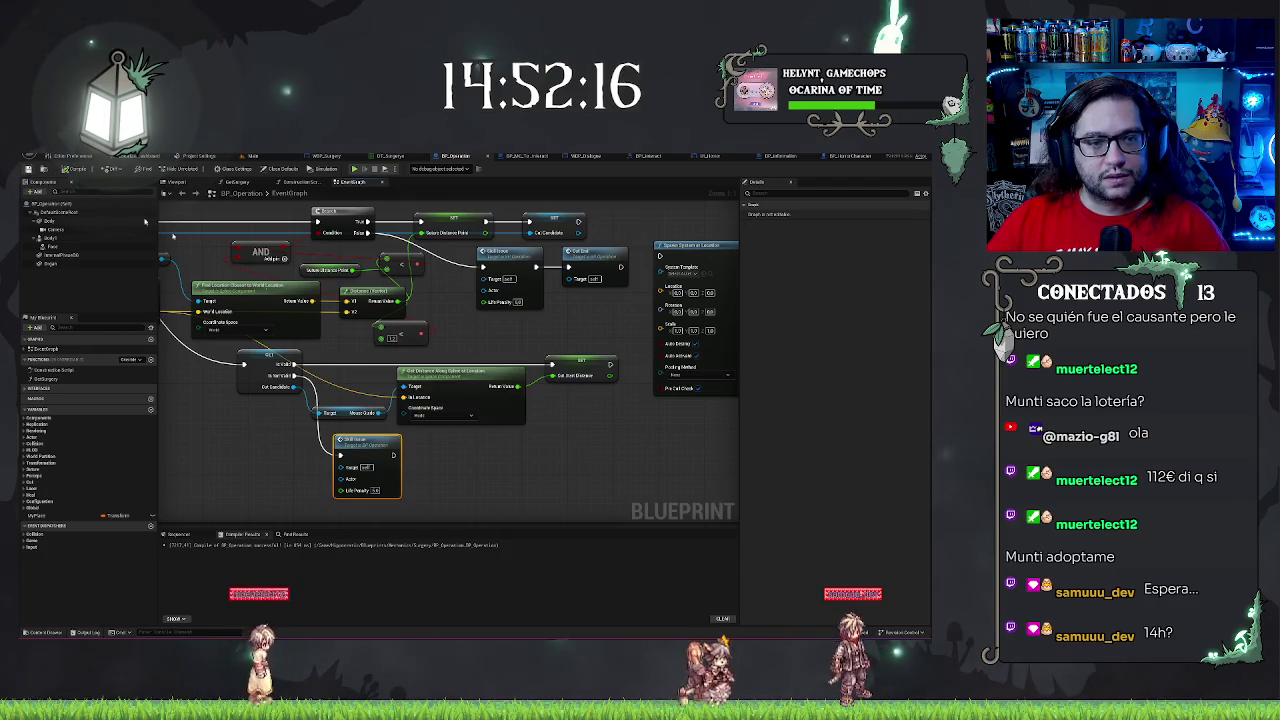
{"action": "scroll", "coordinate": [500, 380], "scroll_direction": "down", "scroll_amount": 4}
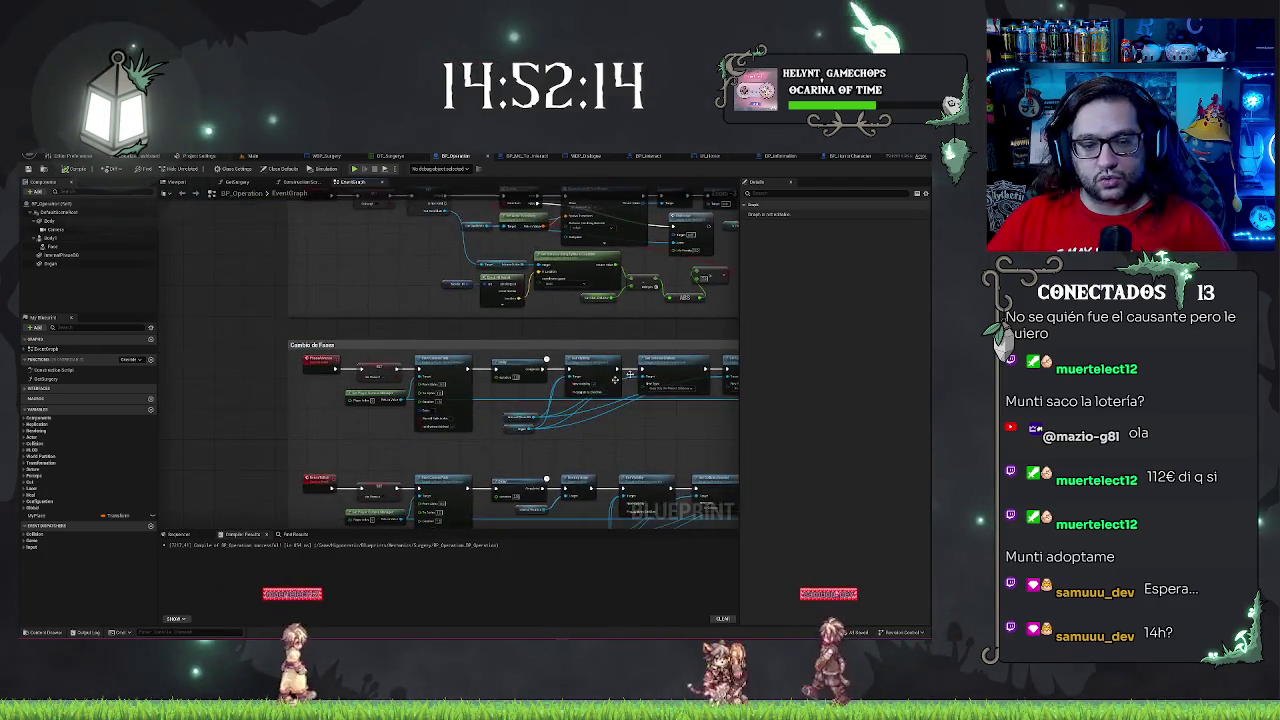
{"action": "left_click_drag", "start_coordinate": [375, 310], "coordinate": [377, 514]}
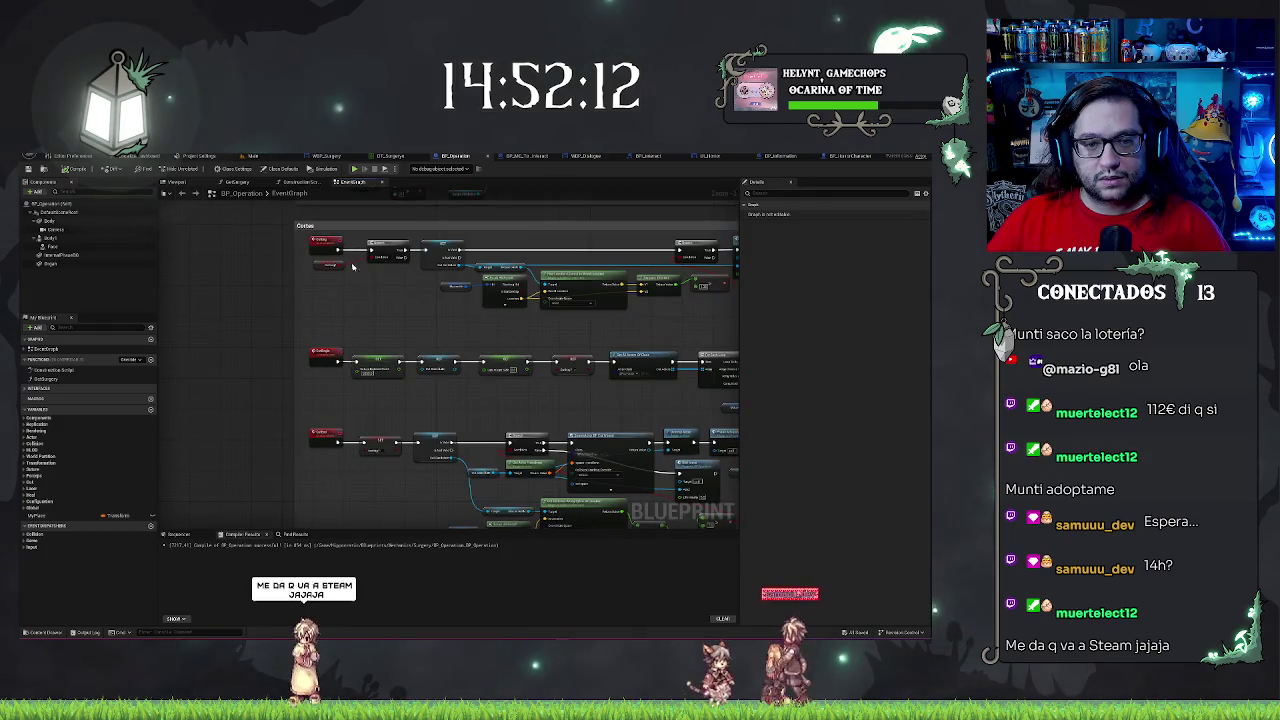
{"action": "left_click_drag", "start_coordinate": [352, 266], "coordinate": [352, 567]}
{"action": "scroll", "coordinate": [583, 434], "scroll_direction": "up", "scroll_amount": 3}
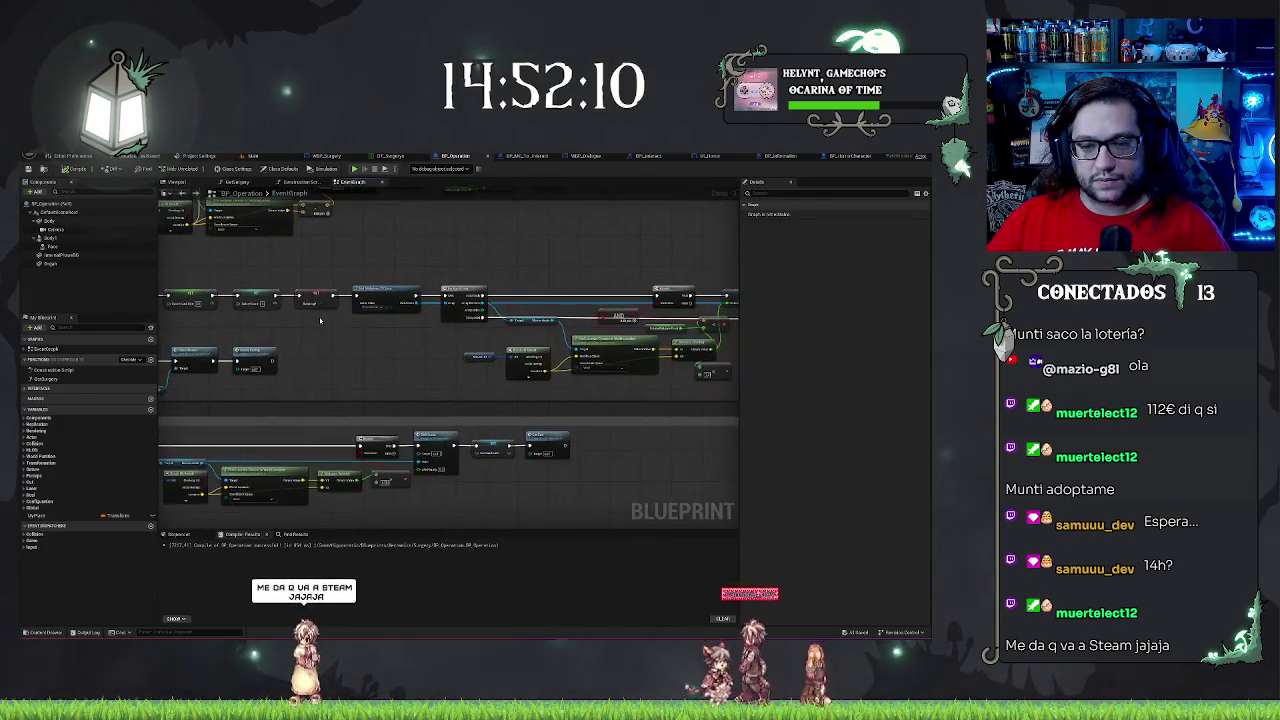
{"action": "left_click_drag", "start_coordinate": [611, 354], "coordinate": [472, 351]}
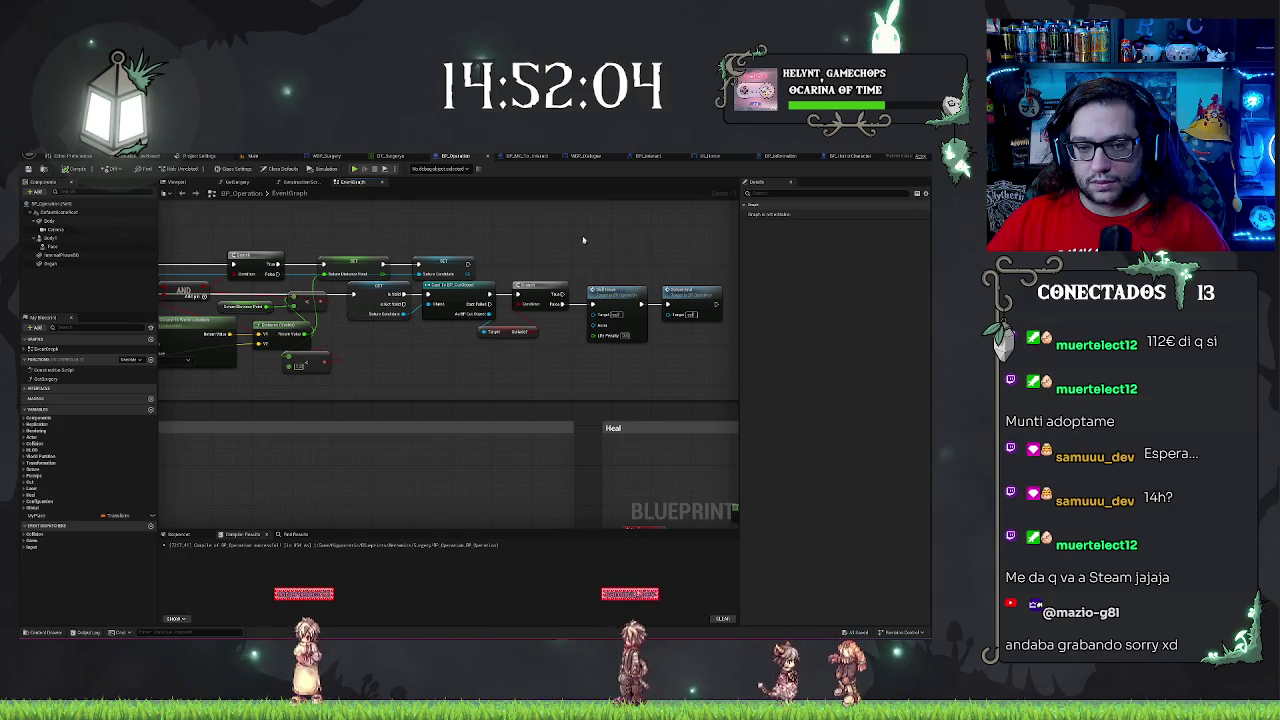
{"action": "left_click", "coordinate": [616, 295]}
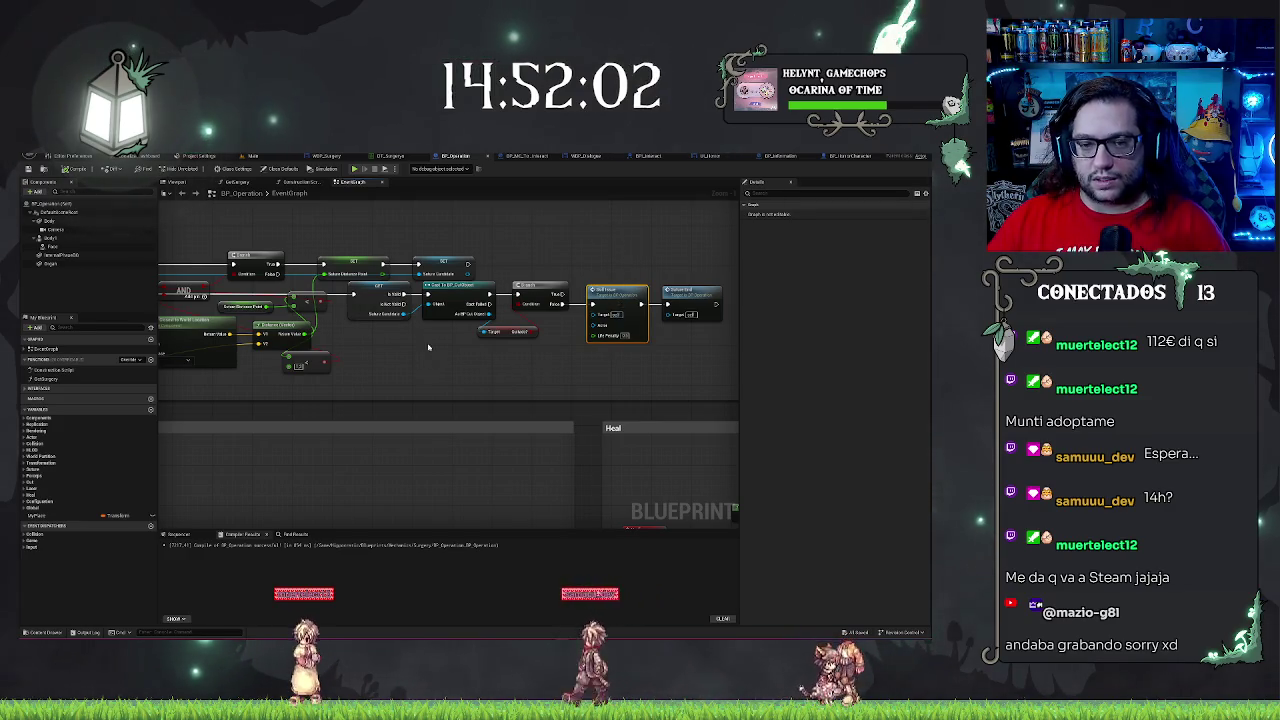
{"action": "key", "text": "ctrl+c"}
{"action": "key", "text": "ctrl+v"}
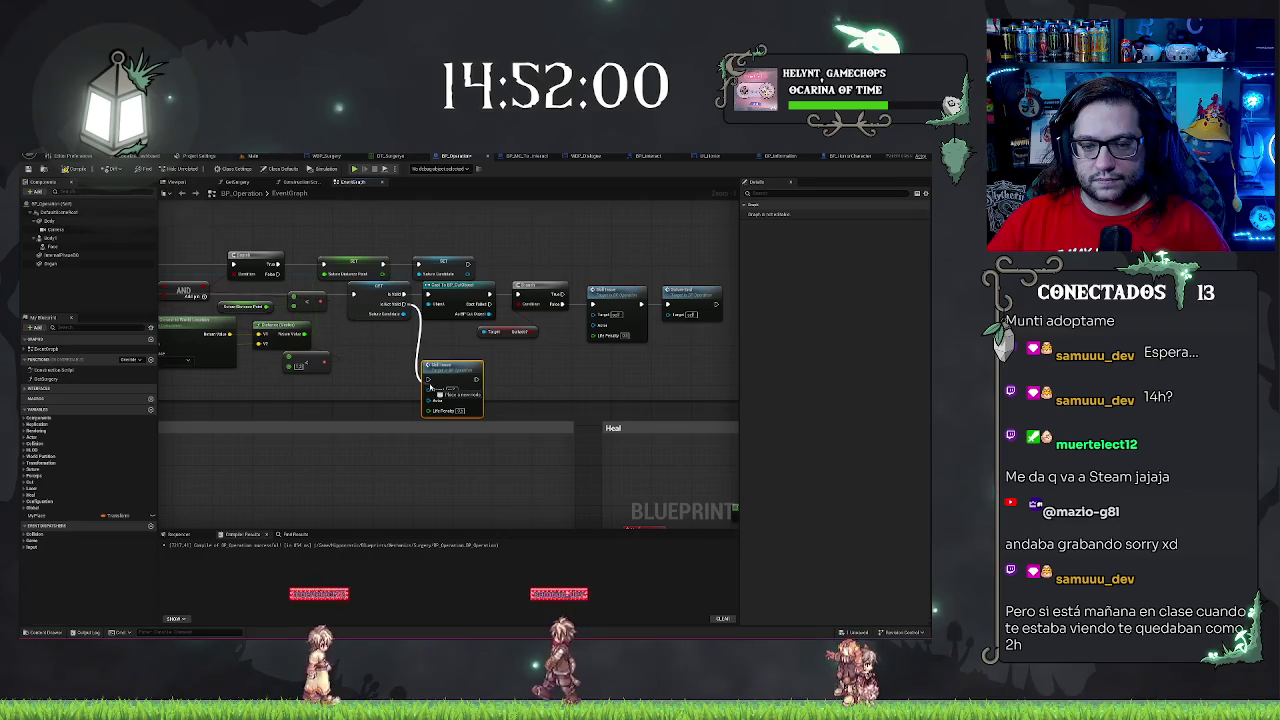
- Position the pasted penalty node below the Branch, nudge the Default variable, recompile, and return to the level
{"action": "left_click_drag", "start_coordinate": [452, 367], "coordinate": [452, 347]}
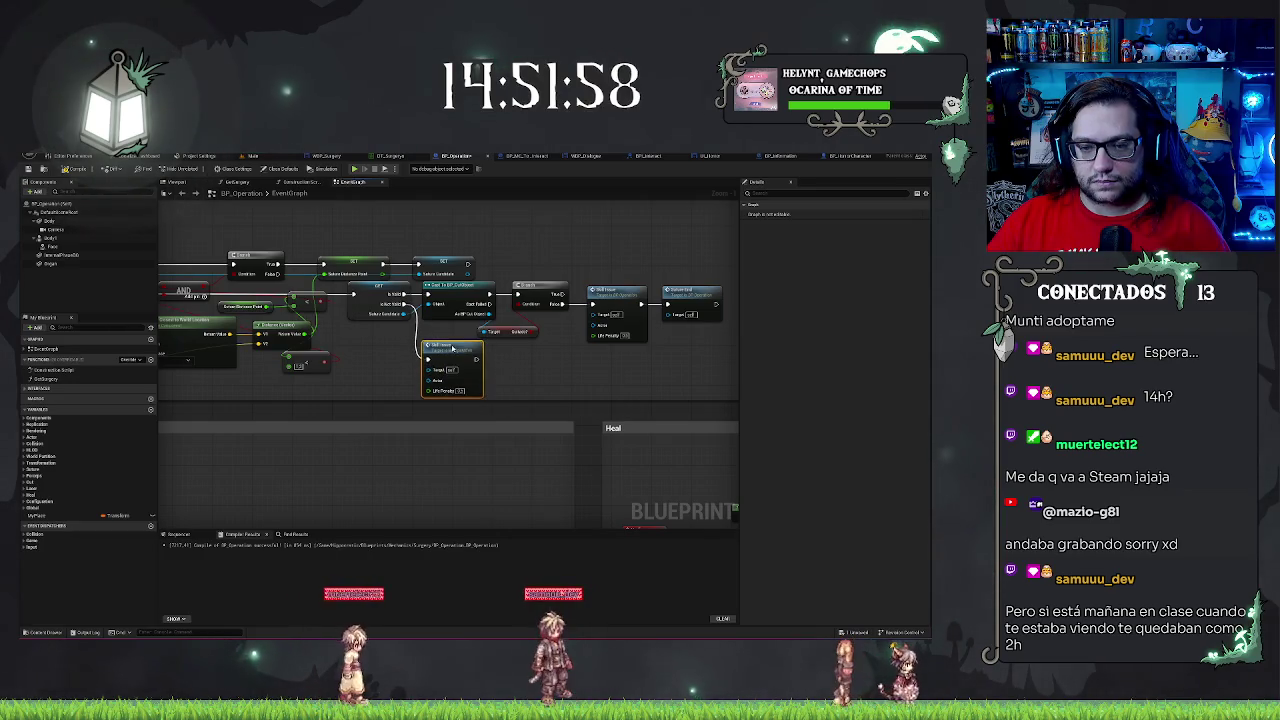
{"action": "left_click", "coordinate": [518, 332]}
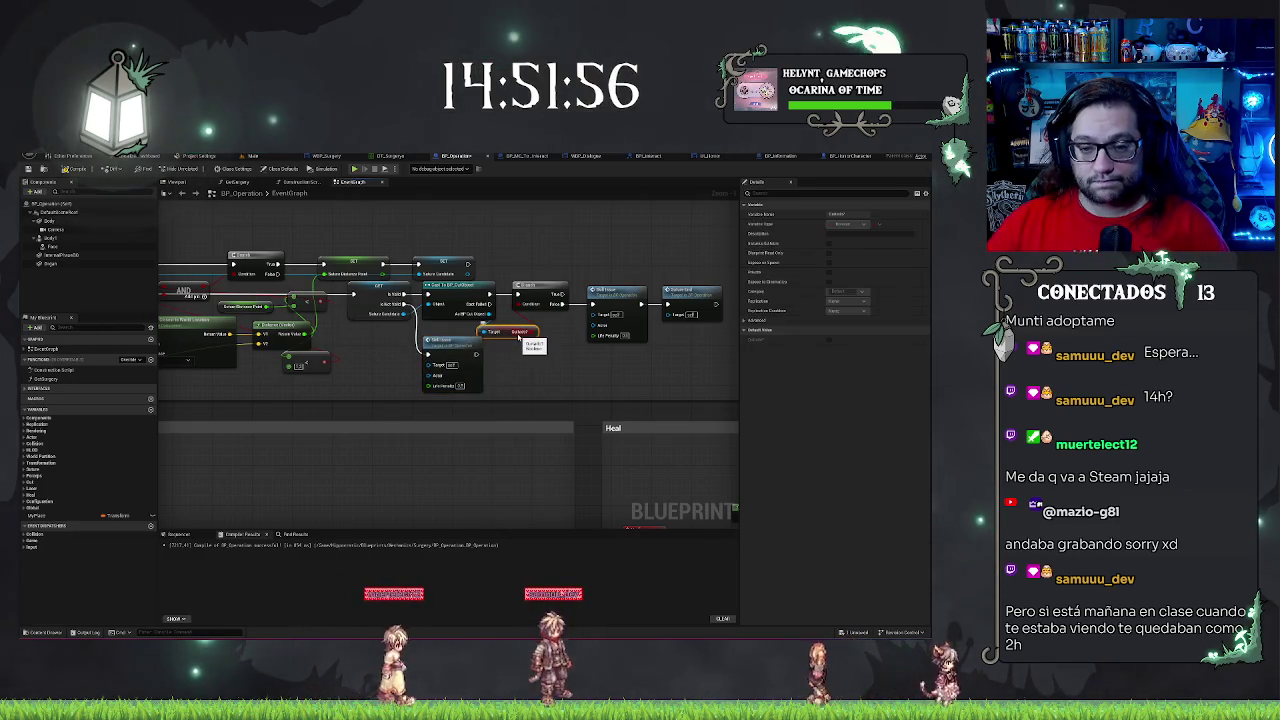
{"action": "left_click_drag", "start_coordinate": [520, 340], "coordinate": [533, 340]}
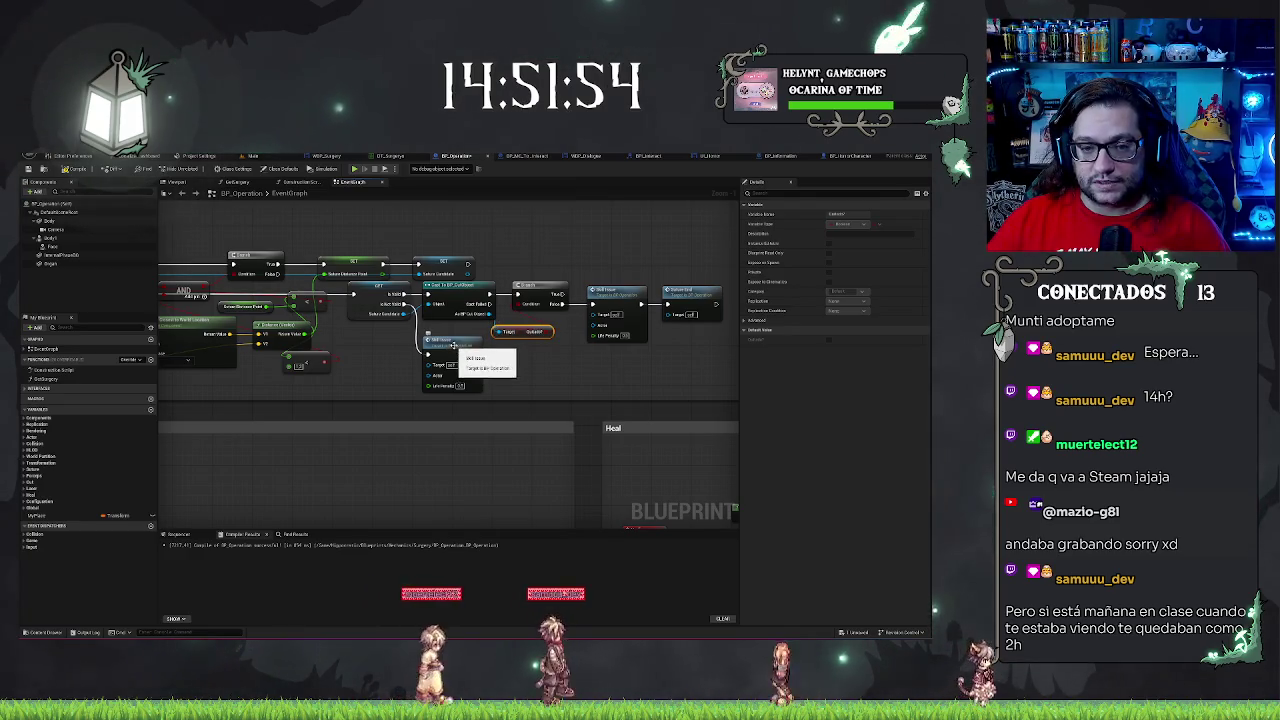
{"action": "left_click_drag", "start_coordinate": [453, 345], "coordinate": [453, 340]}
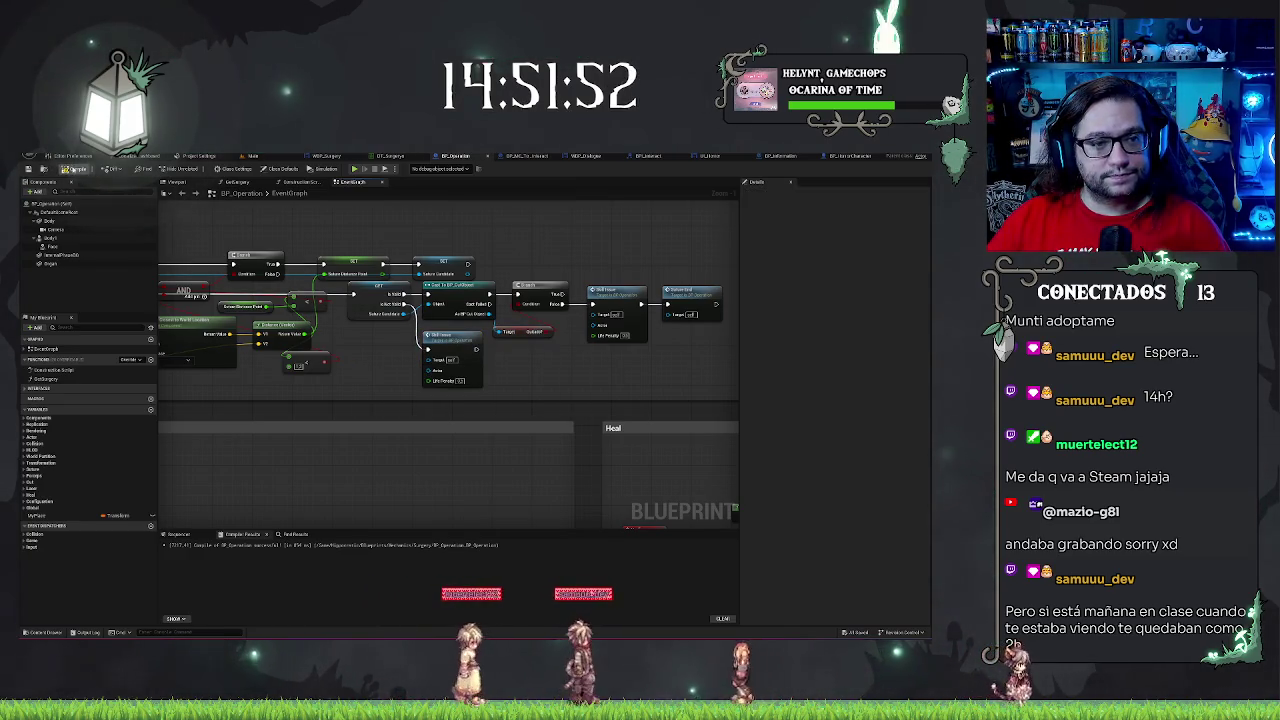
{"action": "left_click", "coordinate": [28, 169]}
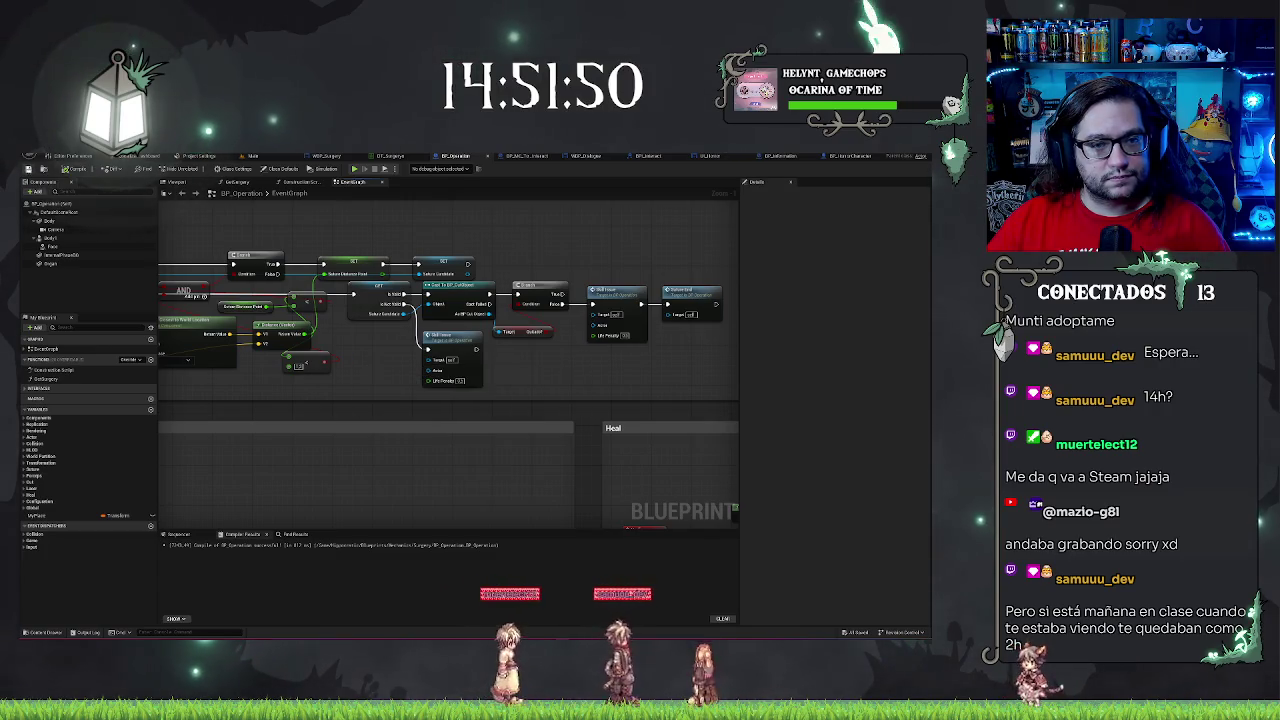
{"action": "left_click", "coordinate": [72, 156]}
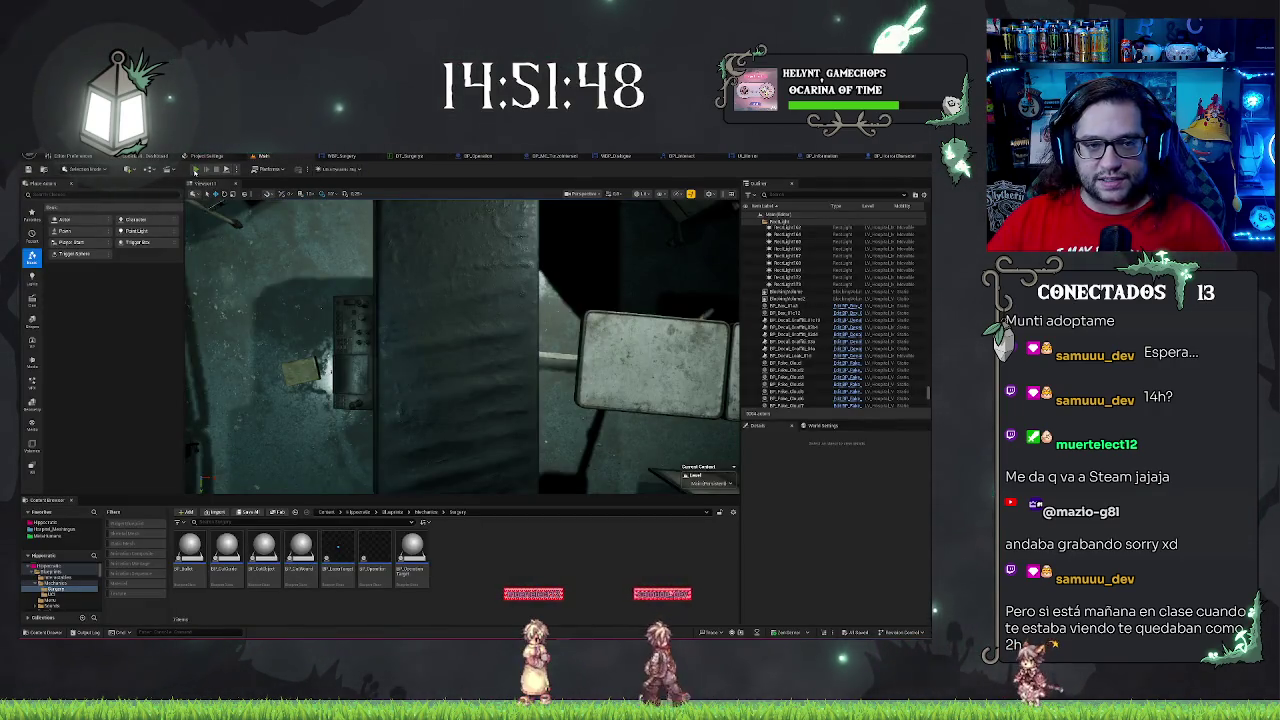
- Walk to the patient, accept the surgery and cut the torso, seeing life drop from 100 to 51
{"action": "left_click", "coordinate": [196, 169]}
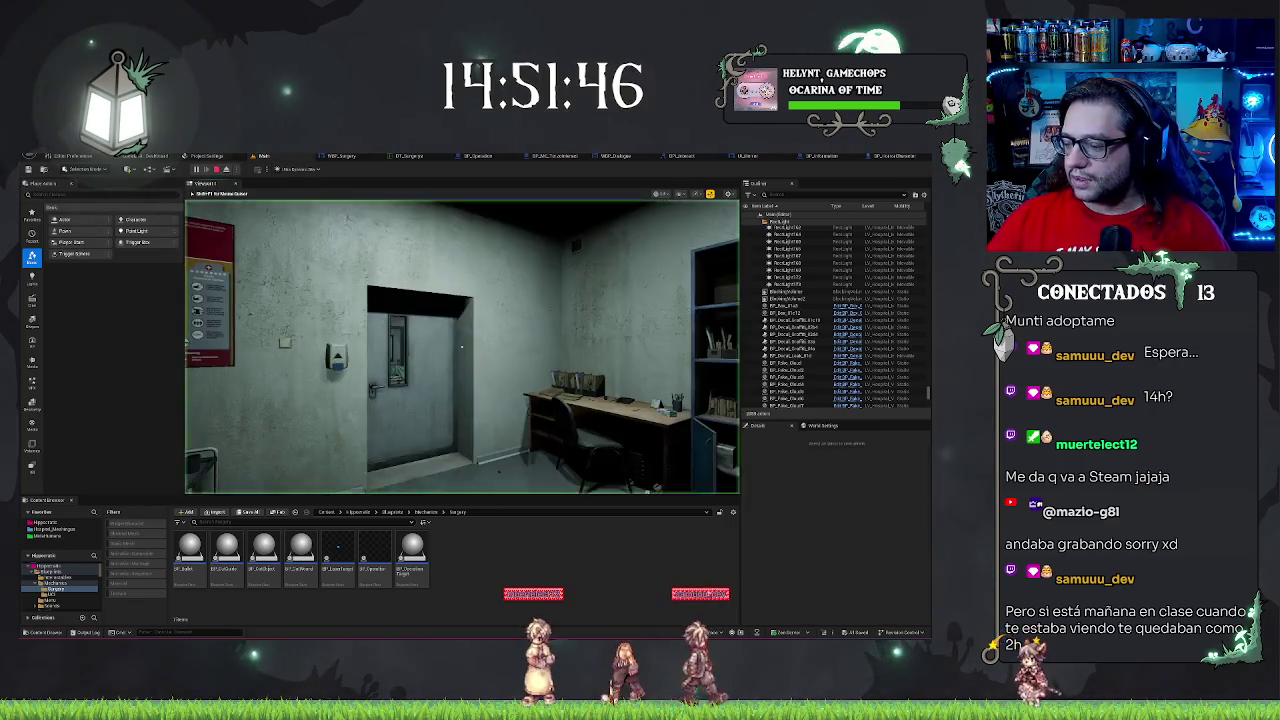
{"action": "key", "text": "w"}
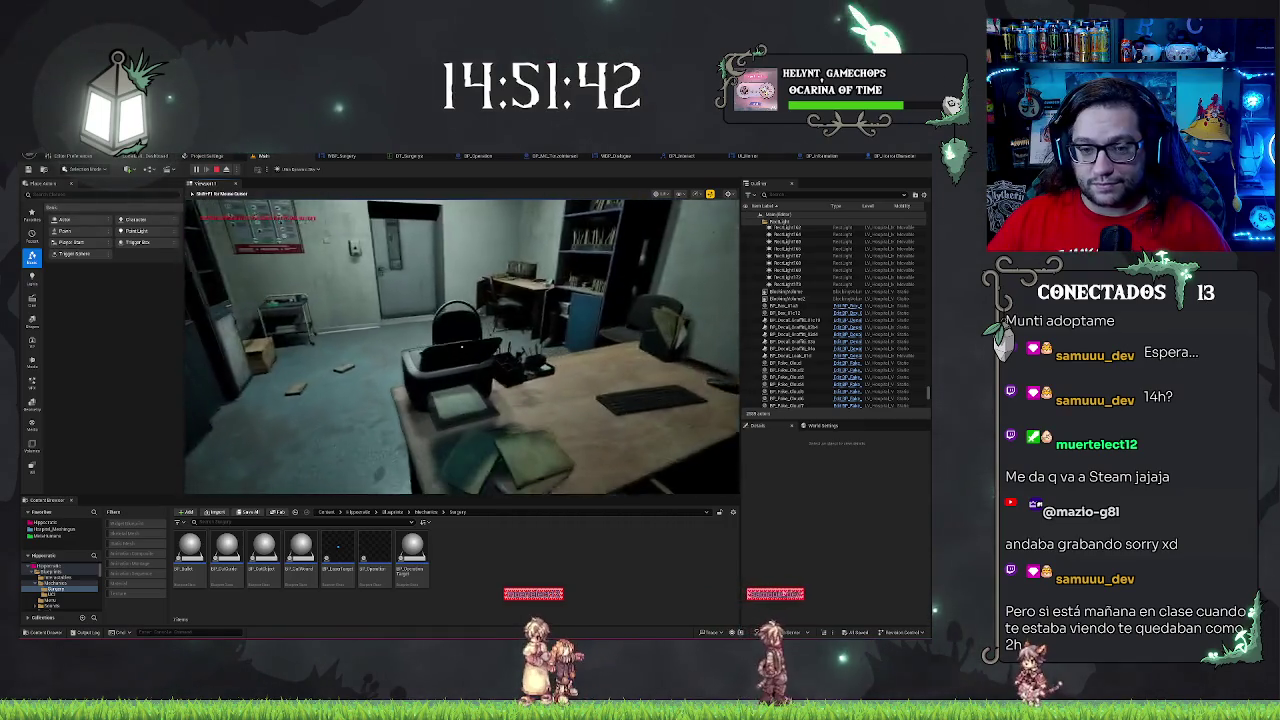
{"action": "key", "text": "w"}
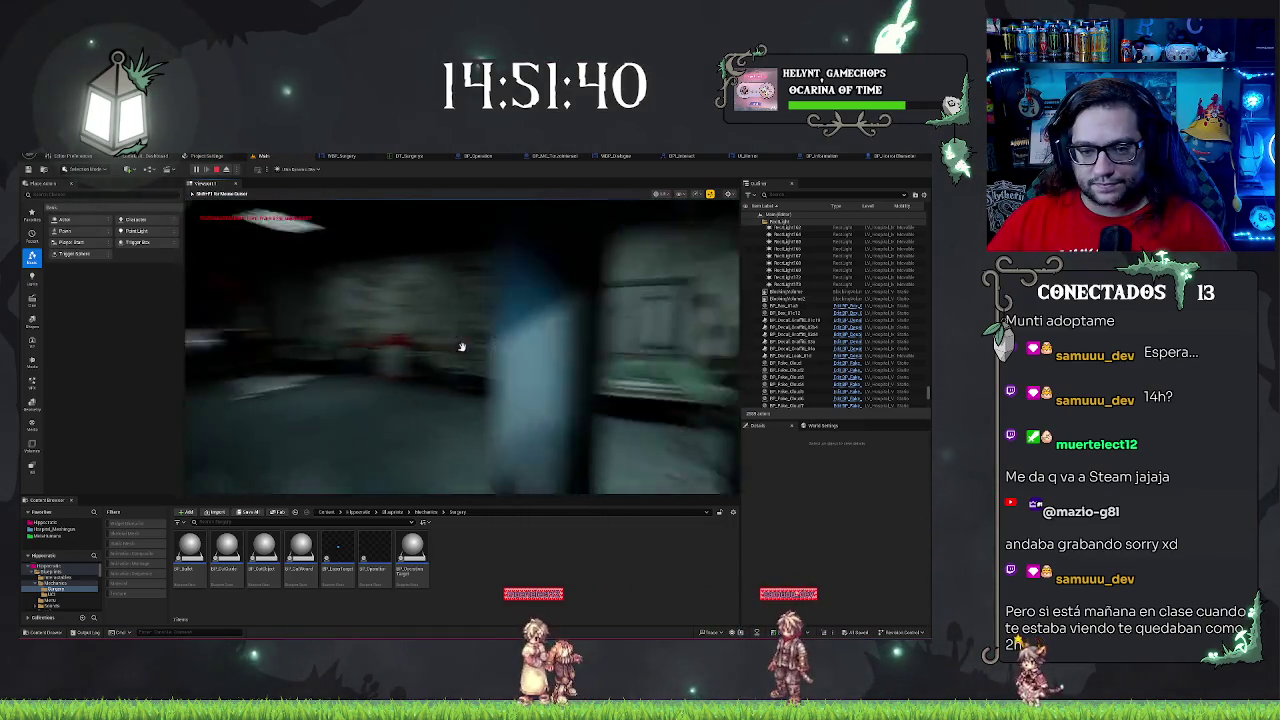
{"action": "key", "text": "w"}
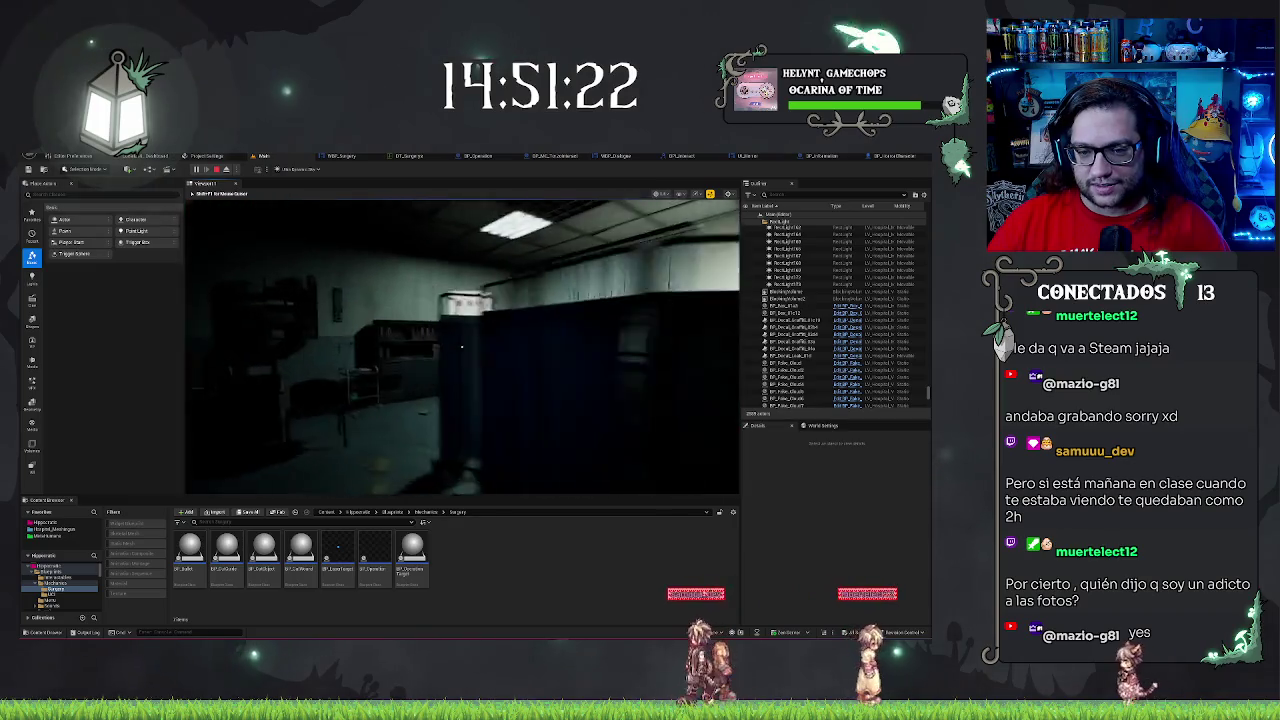
{"action": "key", "text": "e"}
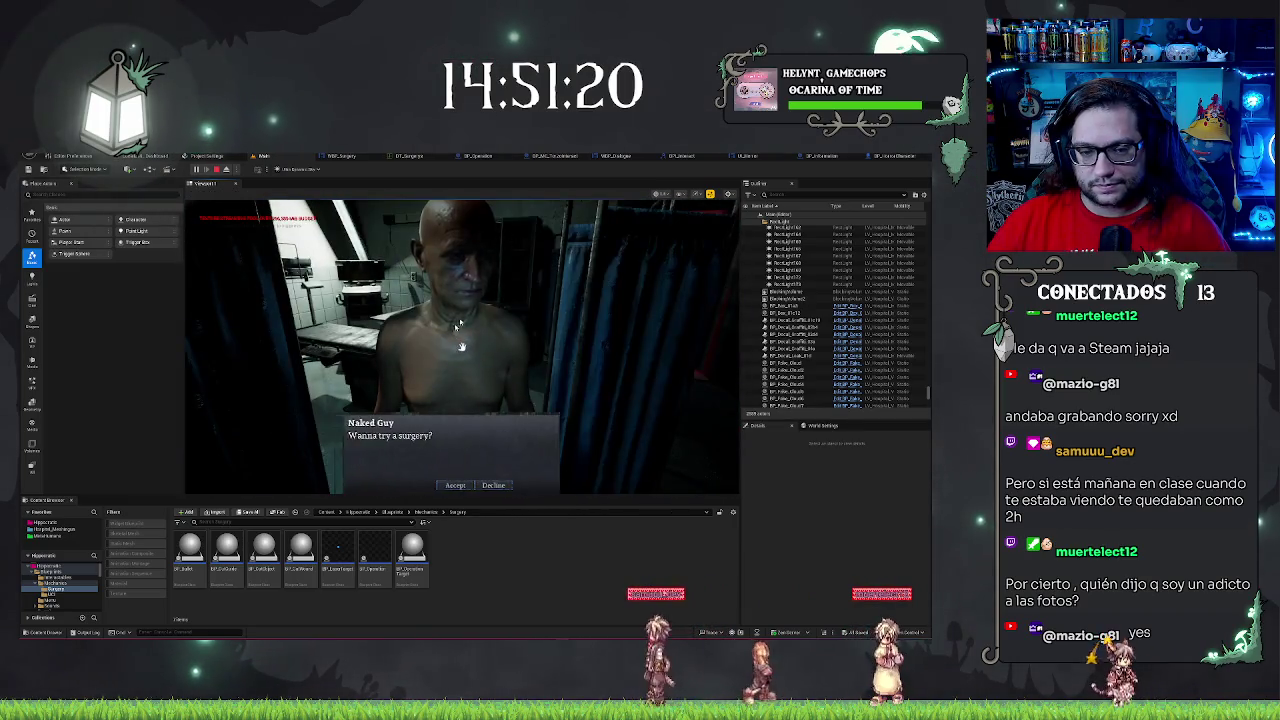
{"action": "left_click", "coordinate": [455, 485]}
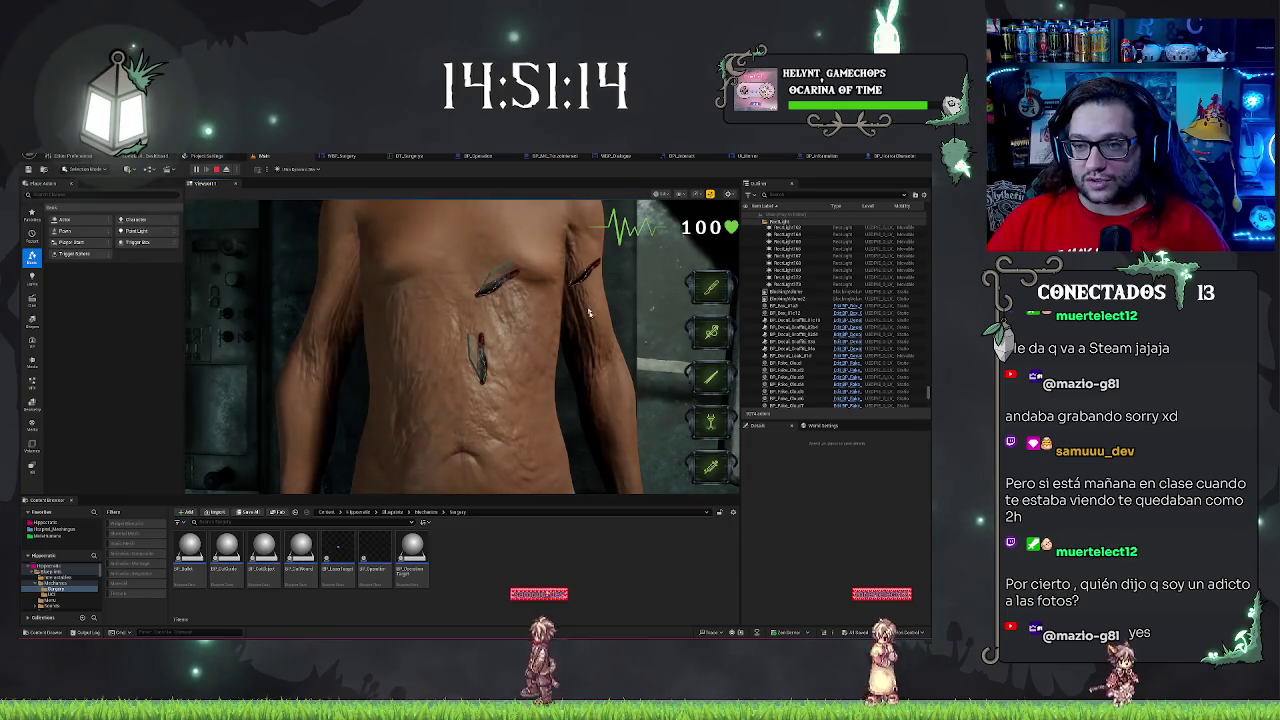
{"action": "left_click", "coordinate": [409, 242]}
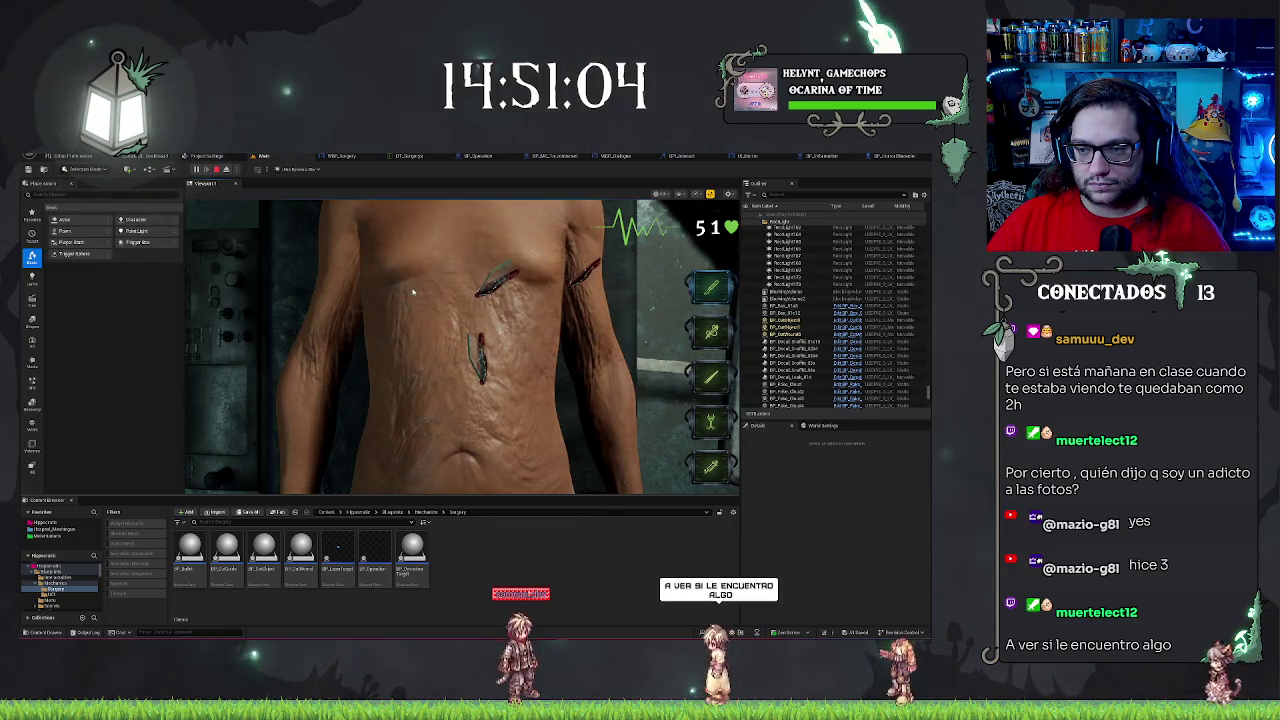
{"action": "key", "text": "Escape"}
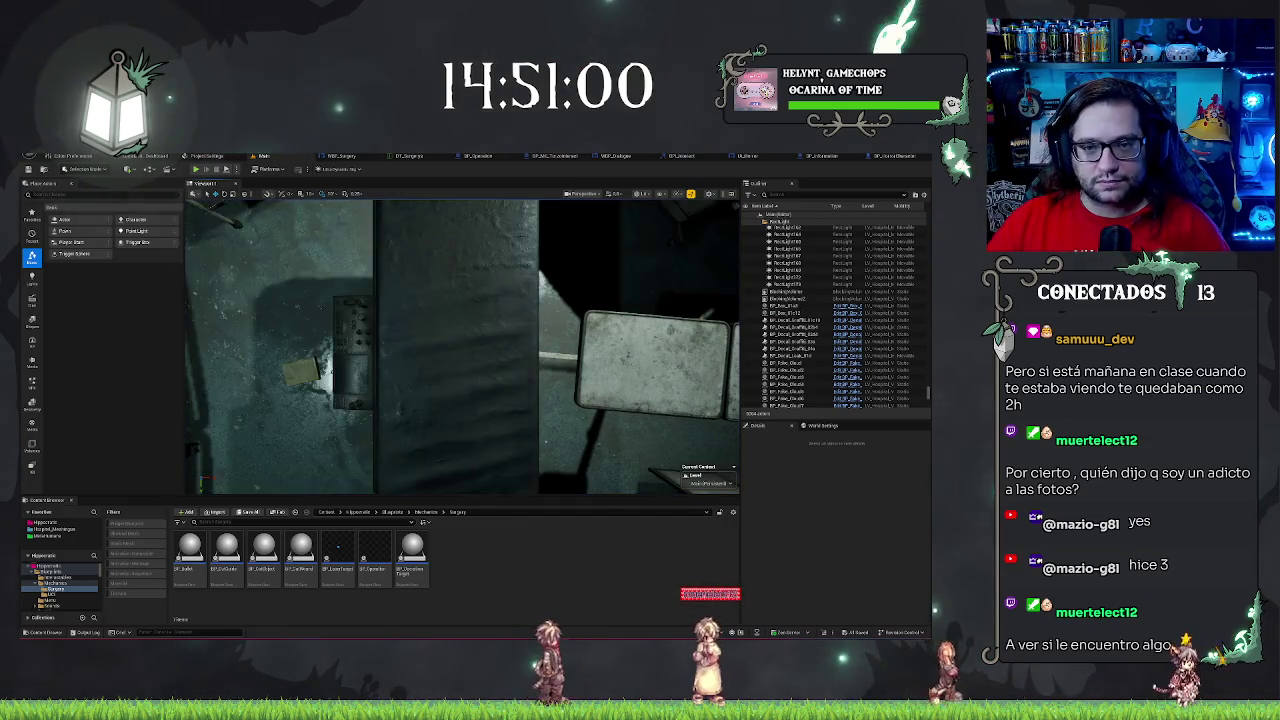
- Delete the Spawn System at Location node from BP_Operation's event graph
{"action": "left_click", "coordinate": [477, 155]}
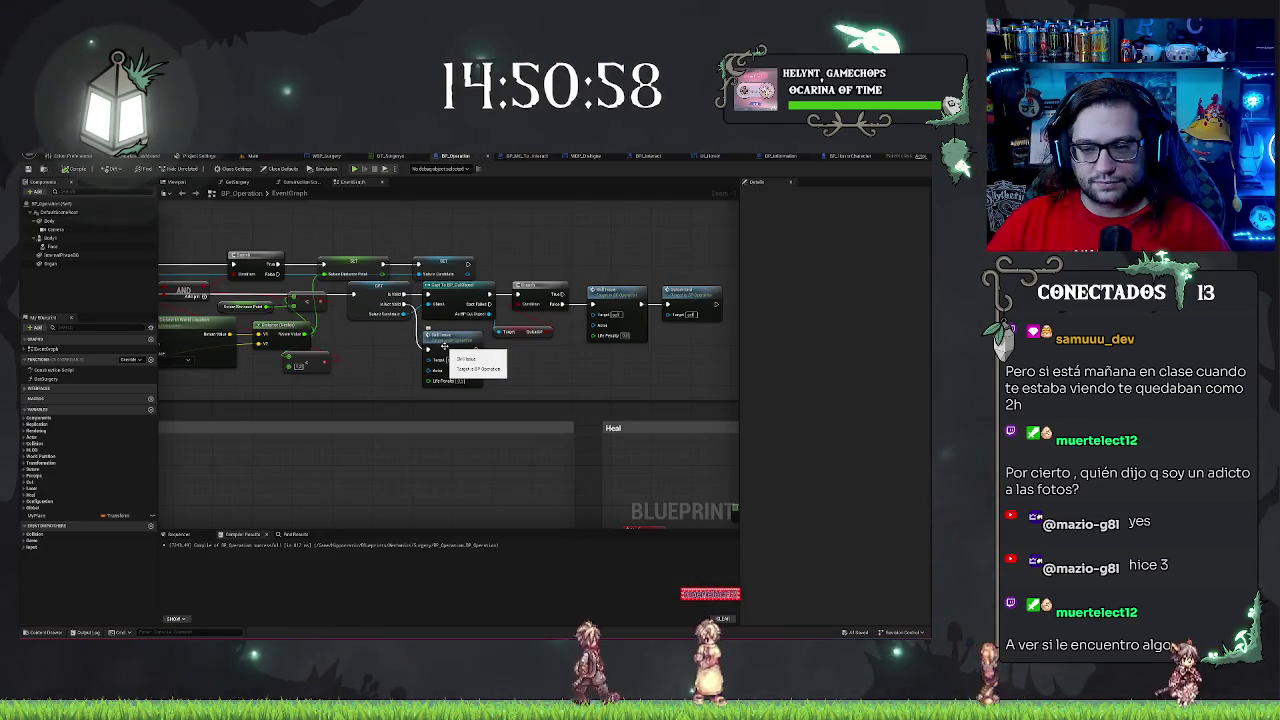
{"action": "scroll", "coordinate": [598, 286], "scroll_direction": "down", "scroll_amount": 1}
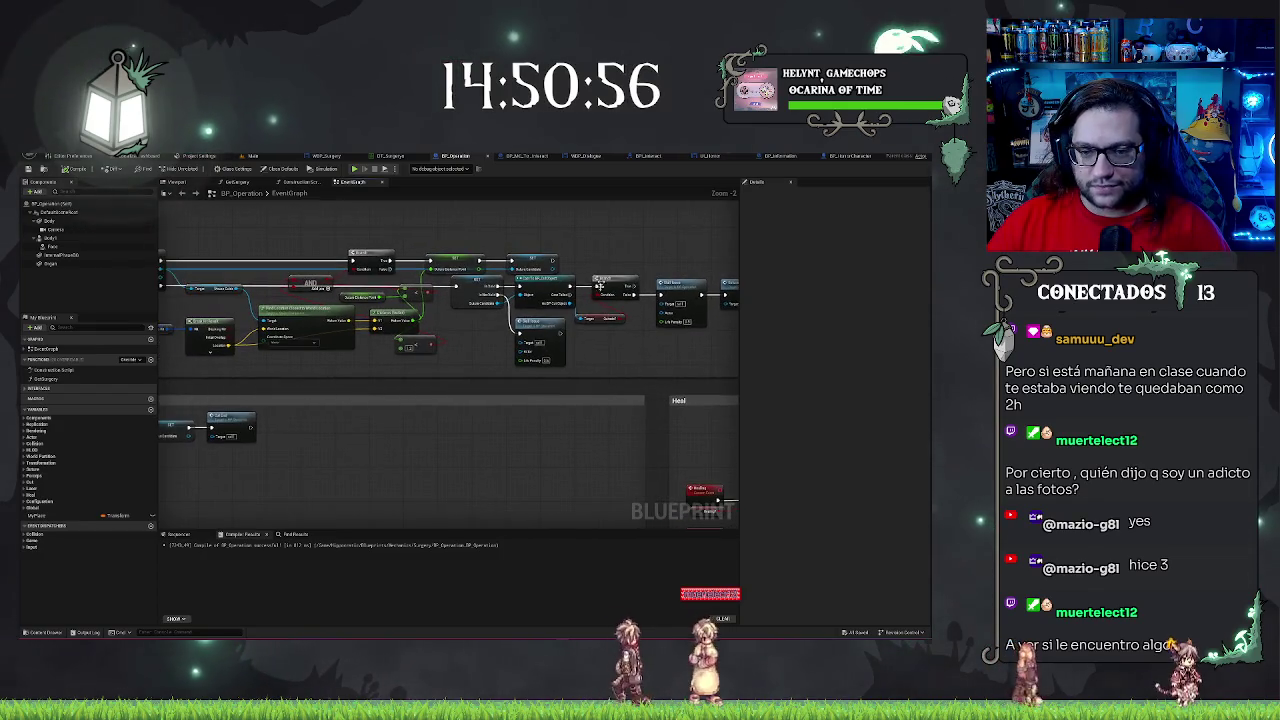
{"action": "mouse_move", "coordinate": [598, 286]}
{"action": "left_mouse_down"}
{"action": "mouse_move", "coordinate": [521, 357]}
{"action": "mouse_move", "coordinate": [395, 351]}
{"action": "left_mouse_up"}
{"action": "left_click", "coordinate": [581, 321]}
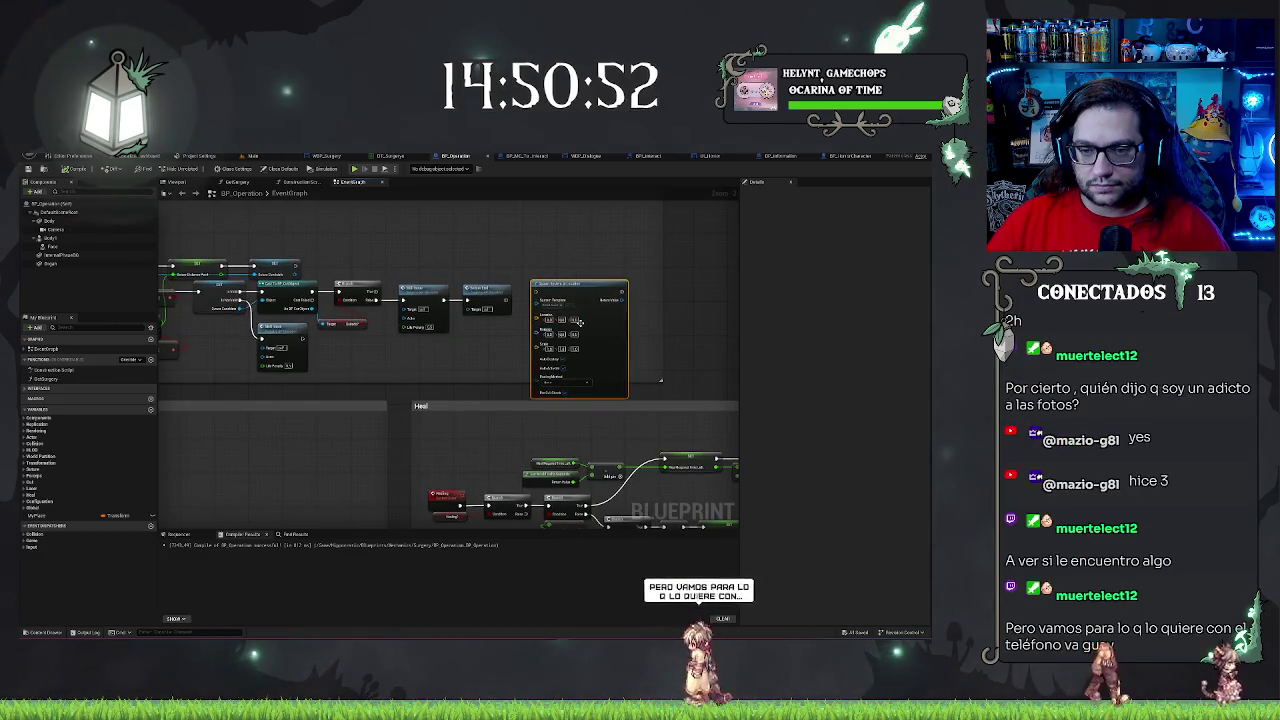
{"action": "key", "text": "Delete"}
- Pan and zoom around the event graph to review the remaining node groups
{"action": "left_click_drag", "start_coordinate": [495, 314], "coordinate": [632, 340]}
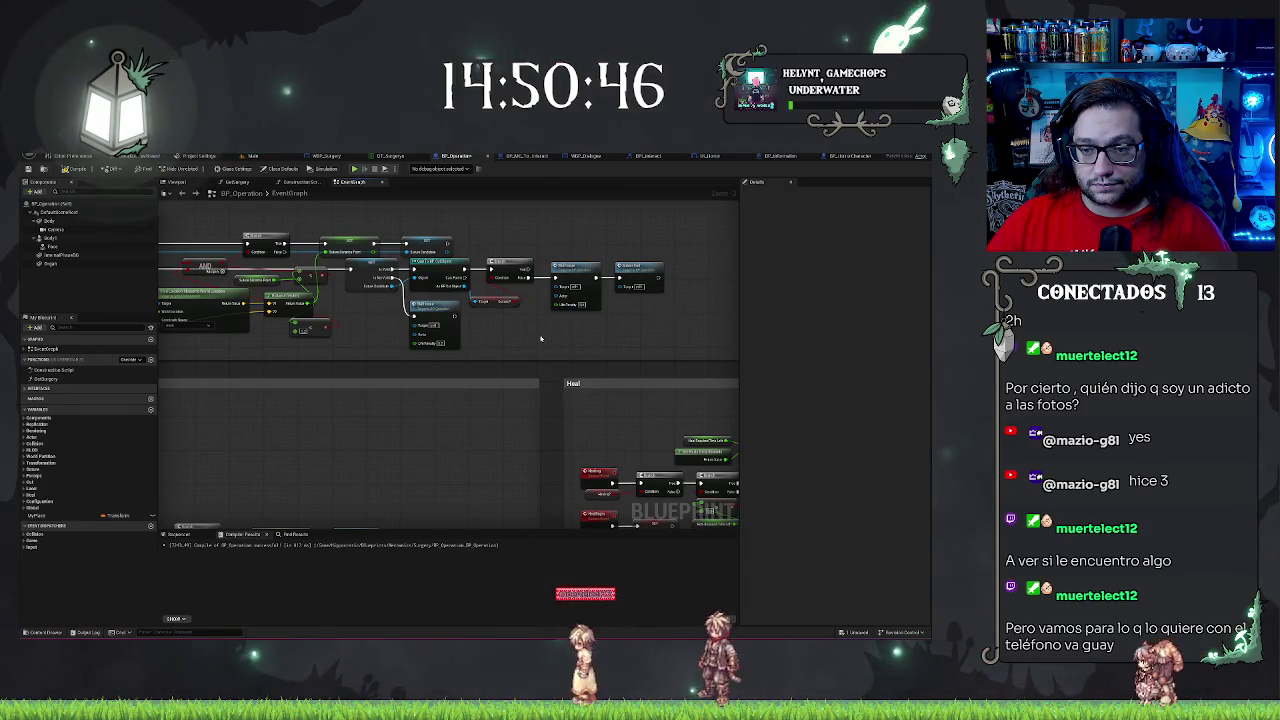
{"action": "left_click_drag", "start_coordinate": [540, 338], "coordinate": [563, 330]}
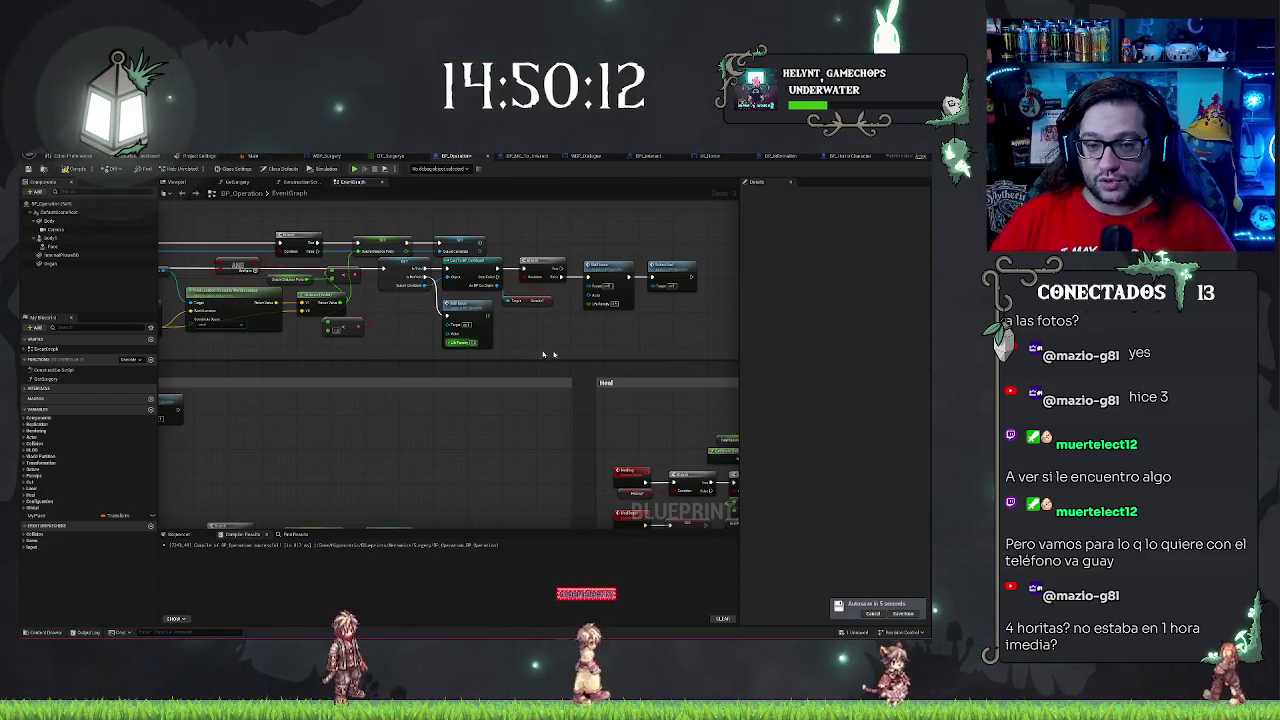
{"action": "left_click_drag", "start_coordinate": [591, 341], "coordinate": [506, 353]}
{"action": "scroll", "coordinate": [506, 353], "scroll_direction": "down", "scroll_amount": 6}
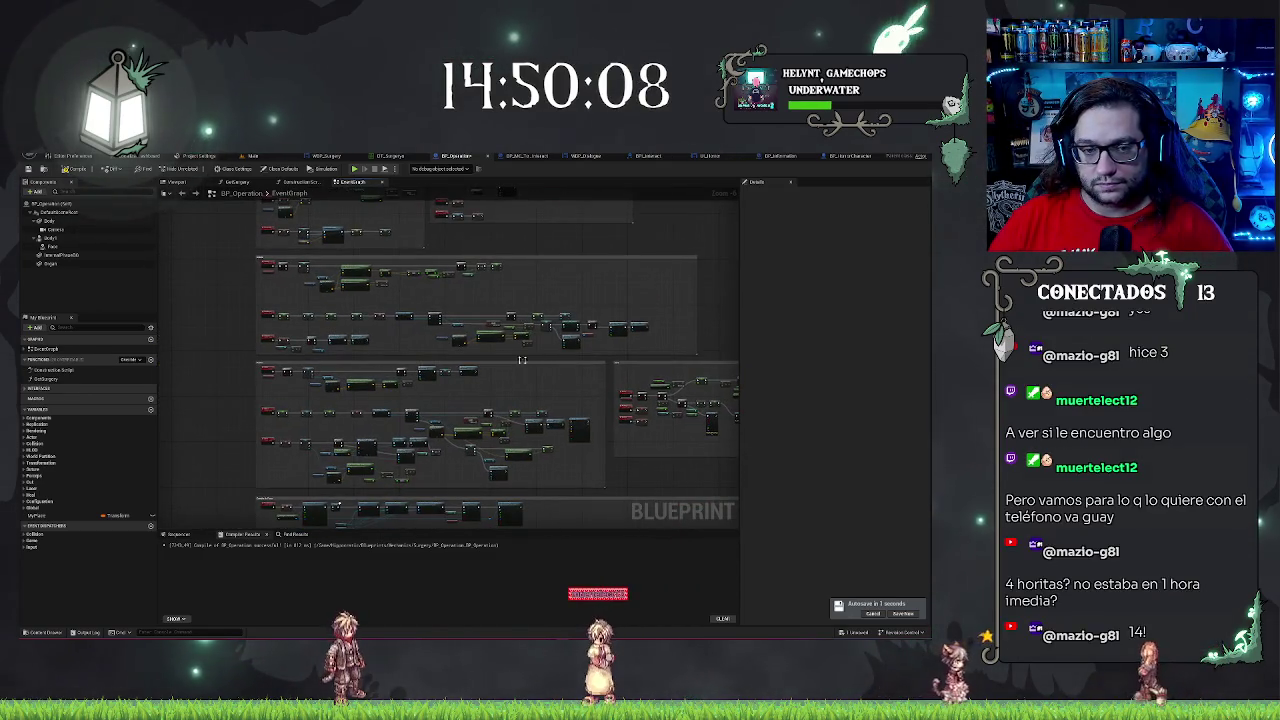
{"action": "scroll", "coordinate": [326, 348], "scroll_direction": "up", "scroll_amount": 2}
{"action": "scroll", "coordinate": [326, 348], "scroll_direction": "down", "scroll_amount": 1}
{"action": "left_click_drag", "start_coordinate": [326, 348], "coordinate": [483, 246]}
{"action": "scroll", "coordinate": [491, 406], "scroll_direction": "up", "scroll_amount": 1}
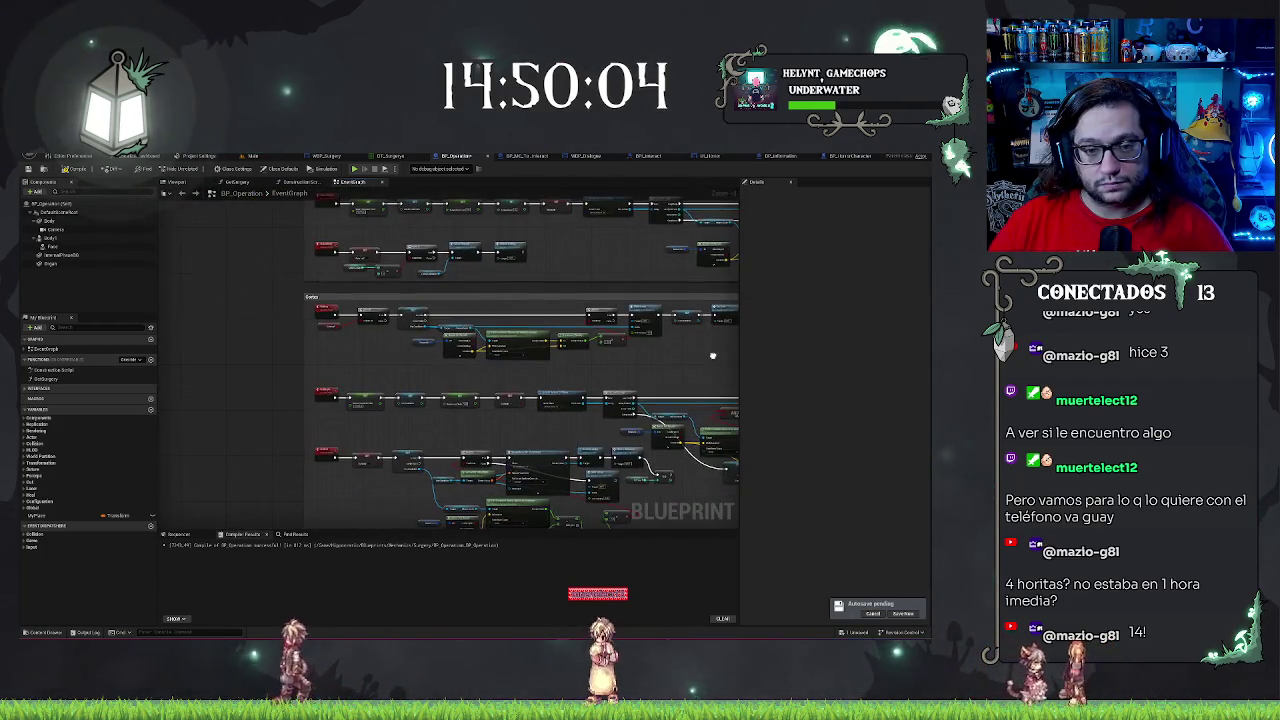
{"action": "scroll", "coordinate": [630, 410], "scroll_direction": "up", "scroll_amount": 1}
{"action": "scroll", "coordinate": [514, 348], "scroll_direction": "up", "scroll_amount": 2}
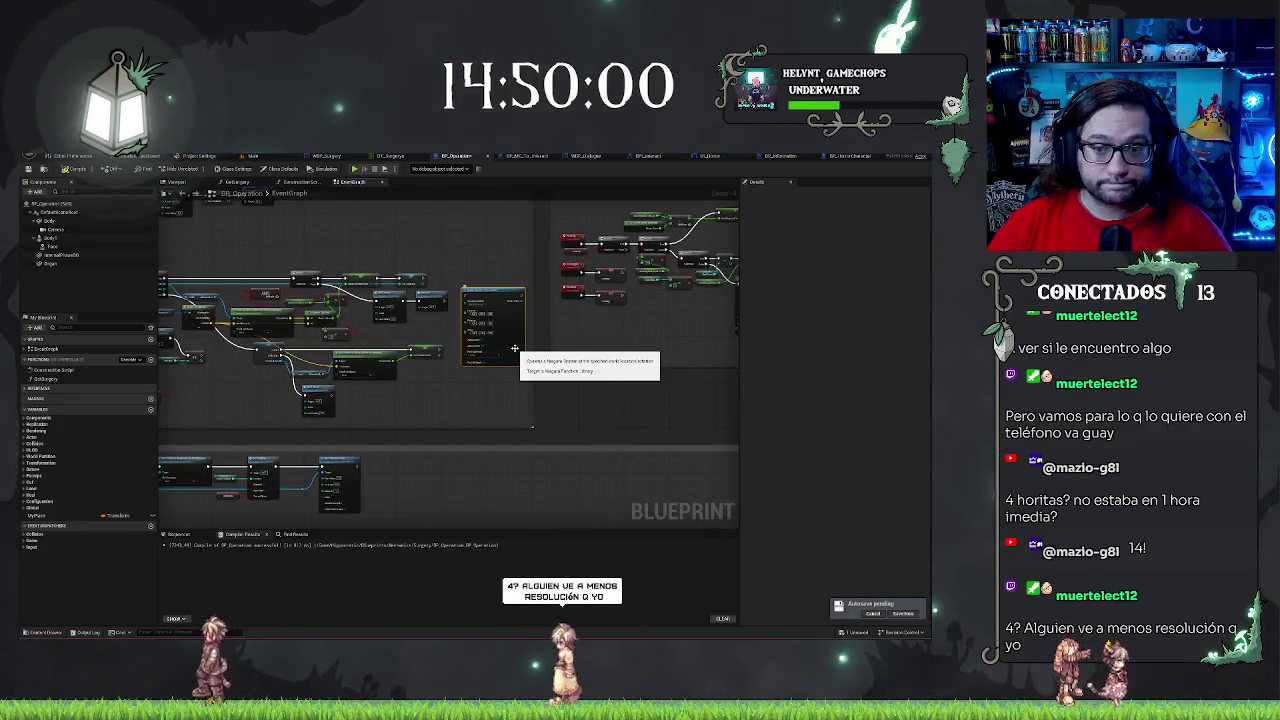
{"action": "scroll", "coordinate": [465, 352], "scroll_direction": "up", "scroll_amount": 1}
{"action": "scroll", "coordinate": [425, 353], "scroll_direction": "up", "scroll_amount": 1}
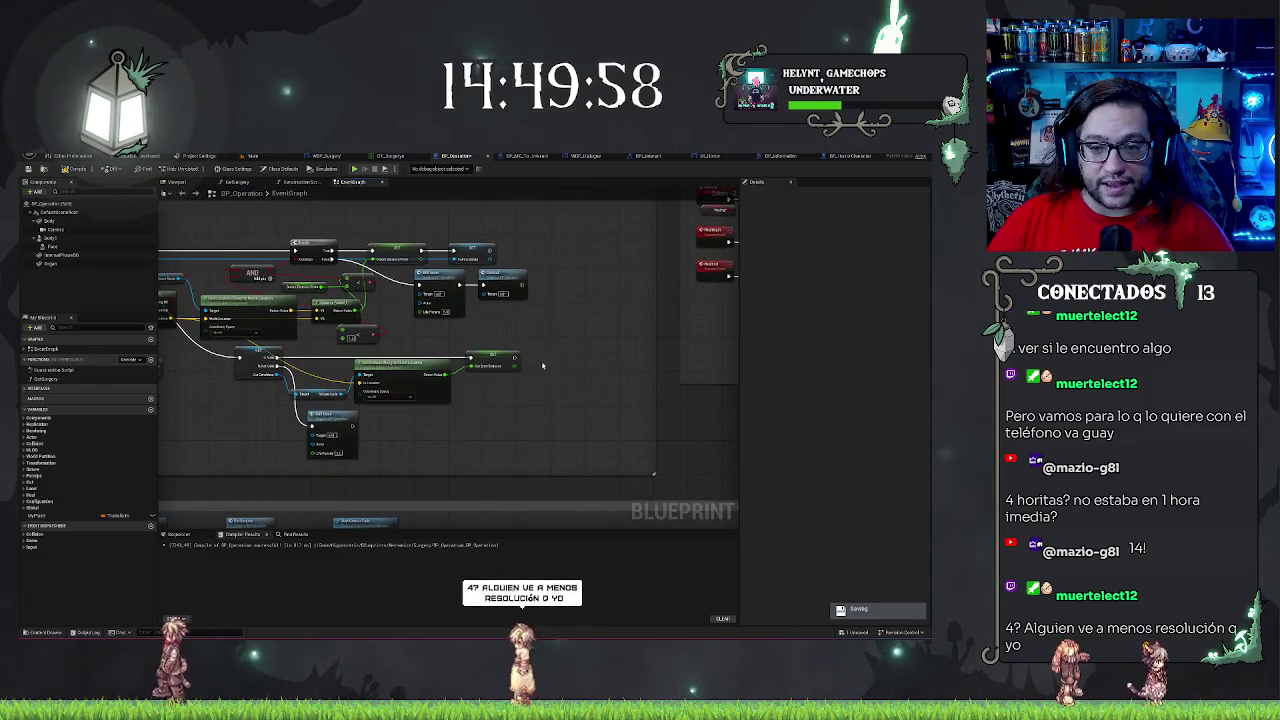
{"action": "mouse_move", "coordinate": [233, 423]}
{"action": "left_mouse_down"}
{"action": "mouse_move", "coordinate": [310, 427]}
{"action": "mouse_move", "coordinate": [332, 374]}
{"action": "left_mouse_up"}
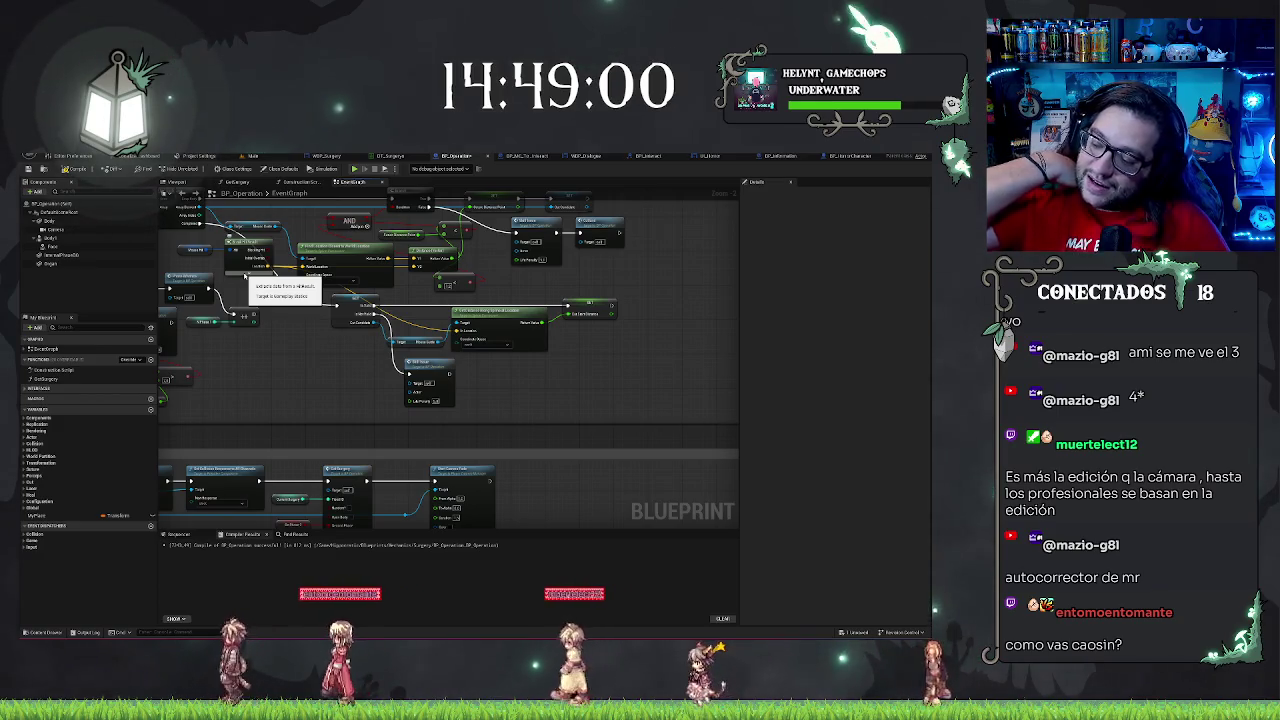
- Add a Spawn Actor from Class node off an execution wire via 'spawn act'
{"action": "left_click_drag", "start_coordinate": [540, 390], "coordinate": [468, 419]}
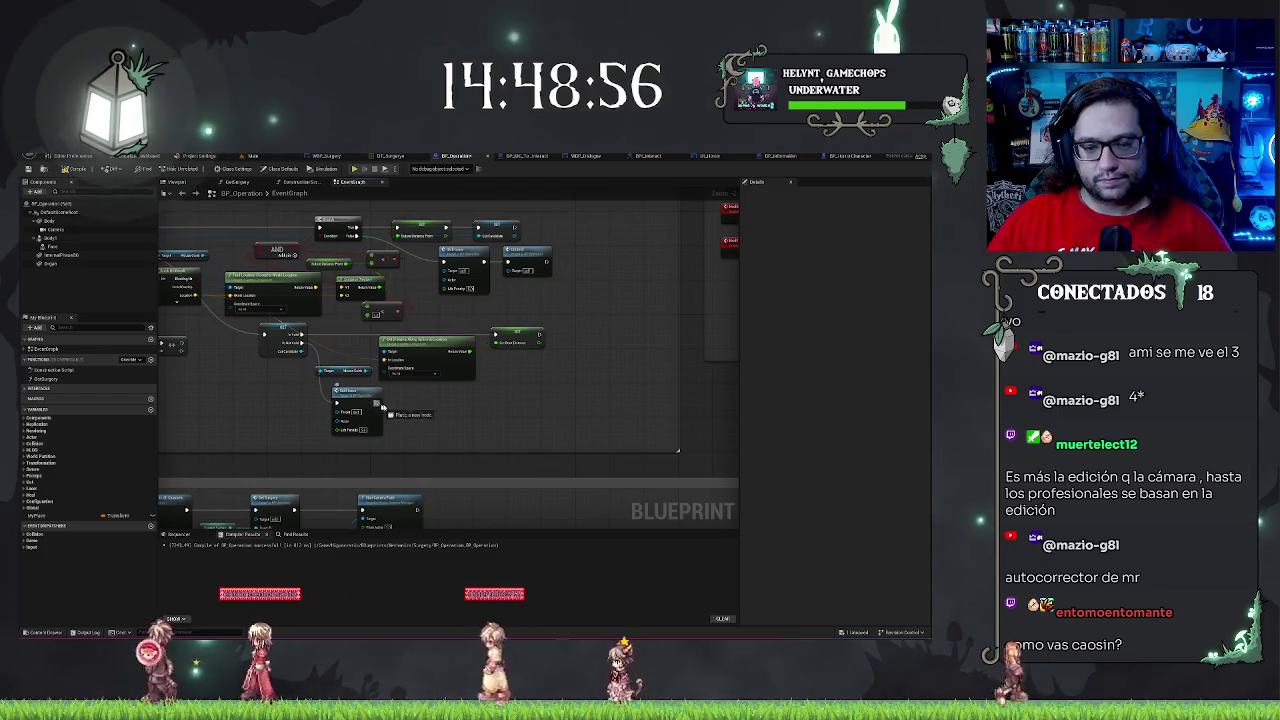
{"action": "left_click_drag", "start_coordinate": [380, 403], "coordinate": [401, 408]}
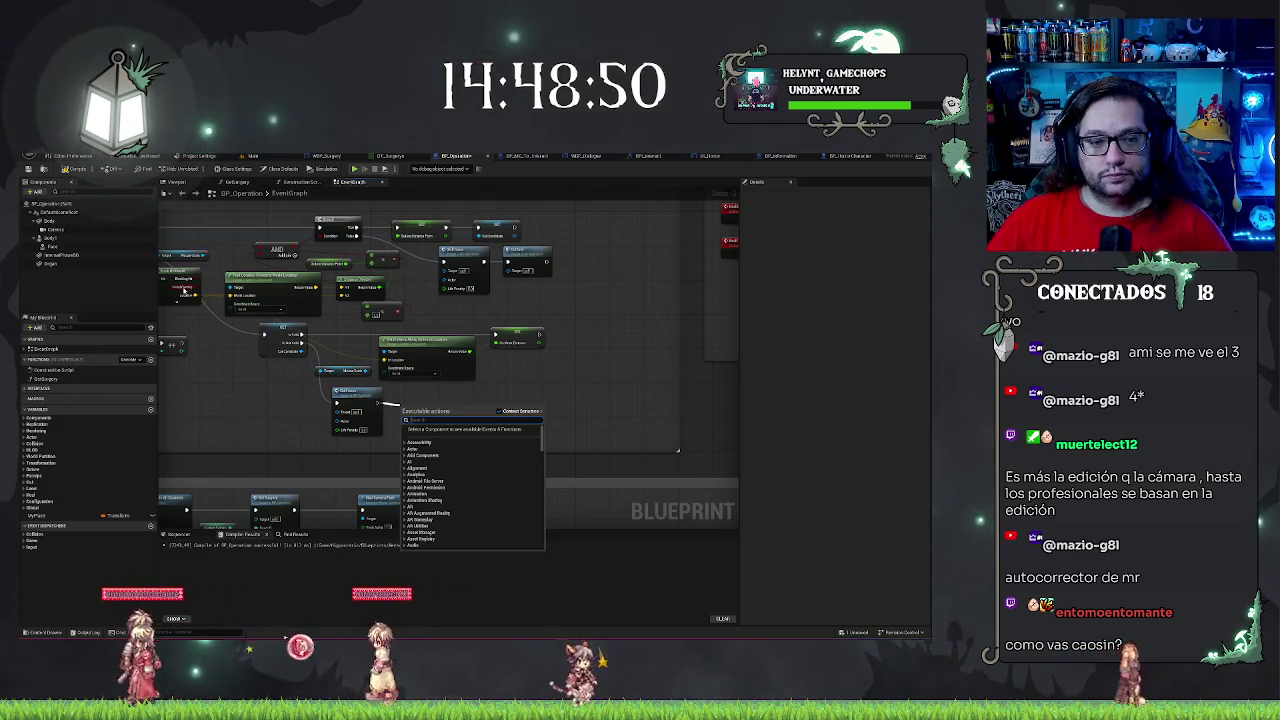
{"action": "type", "text": "spawn act"}
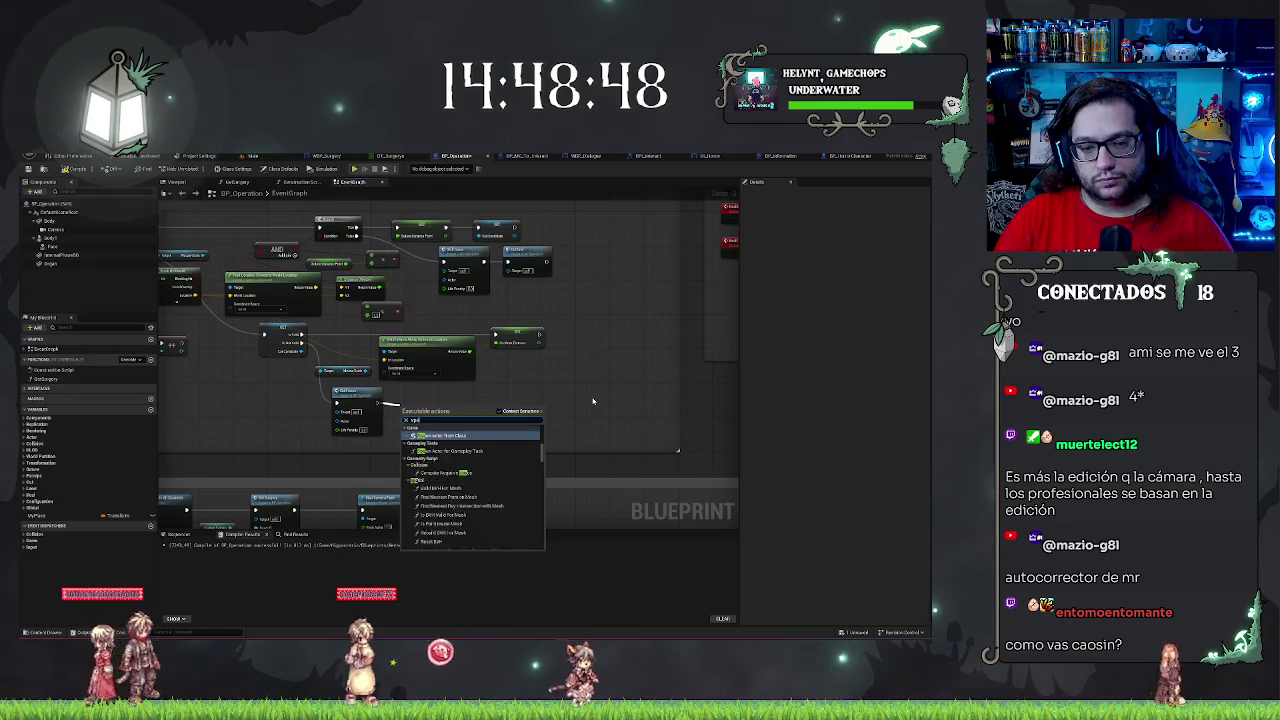
{"action": "key", "text": "Return"}
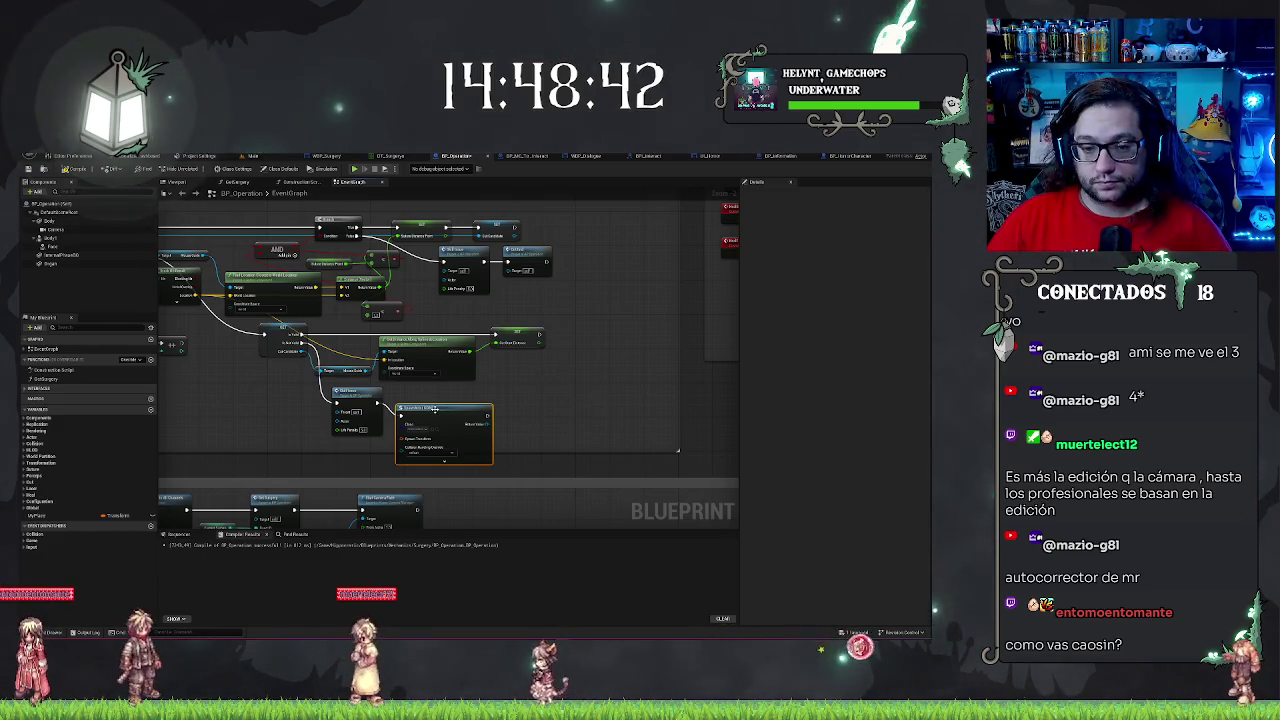
{"action": "left_click_drag", "start_coordinate": [434, 409], "coordinate": [576, 368]}
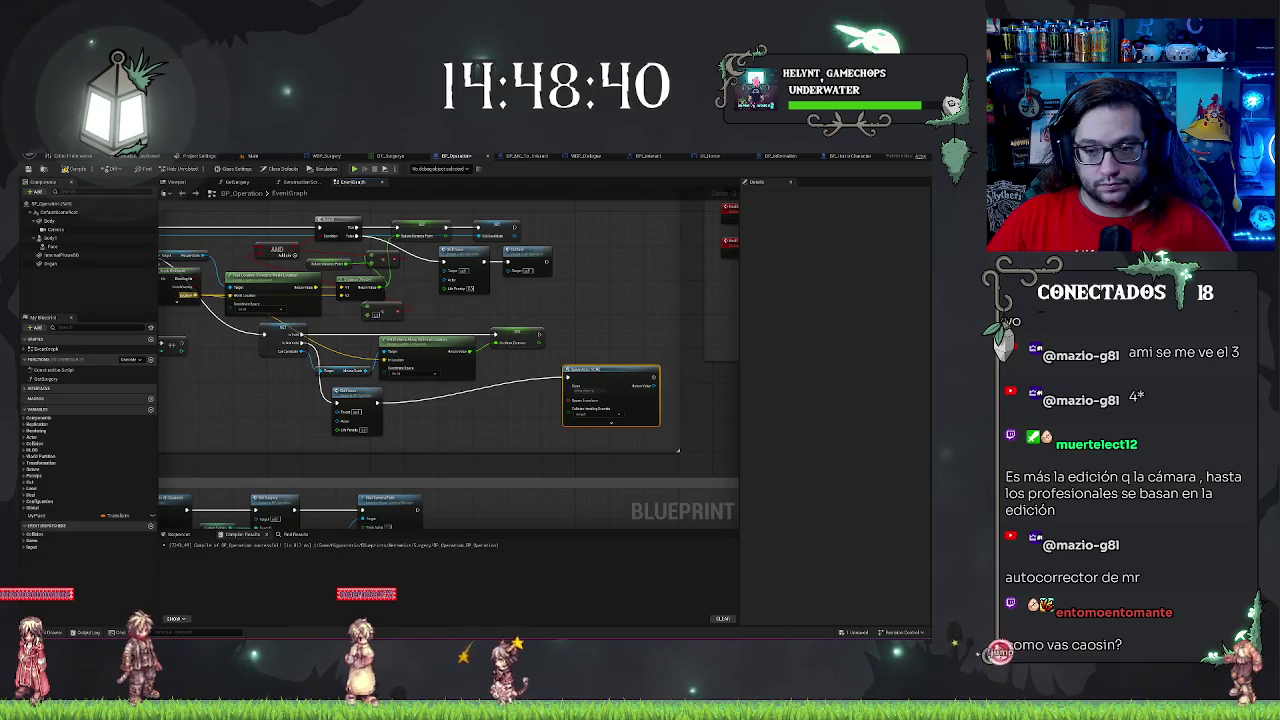
- Split the Spawn Transform pin into location, rotation and scale and wire the location input
{"action": "right_click", "coordinate": [578, 402]}
{"action": "left_click", "coordinate": [608, 425]}
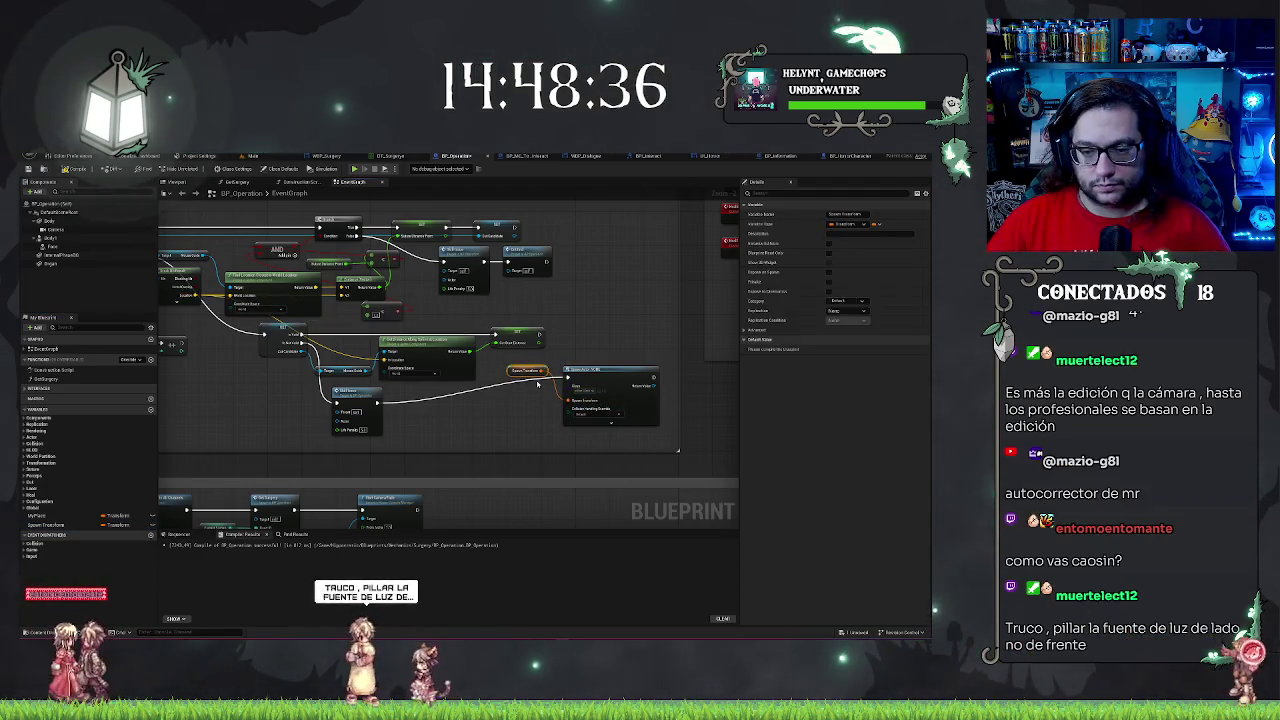
{"action": "left_click", "coordinate": [537, 383]}
{"action": "left_click", "coordinate": [60, 524]}
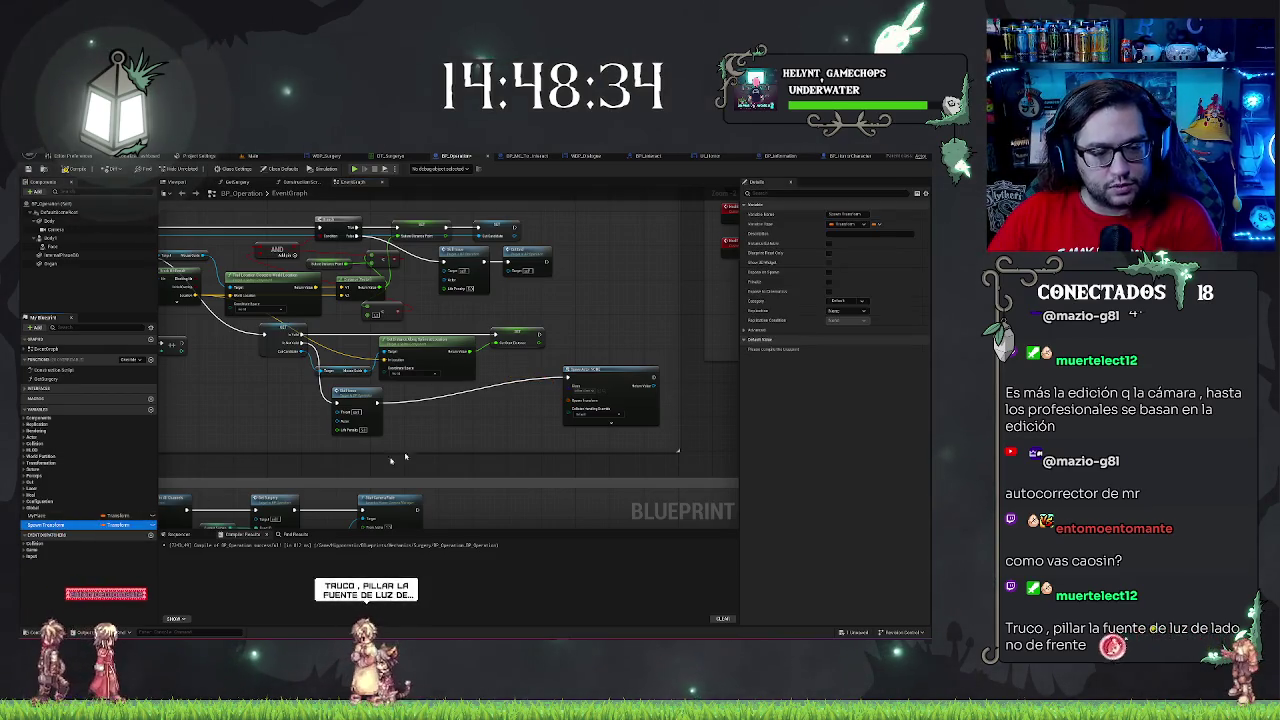
{"action": "right_click", "coordinate": [582, 403]}
{"action": "left_click", "coordinate": [621, 432]}
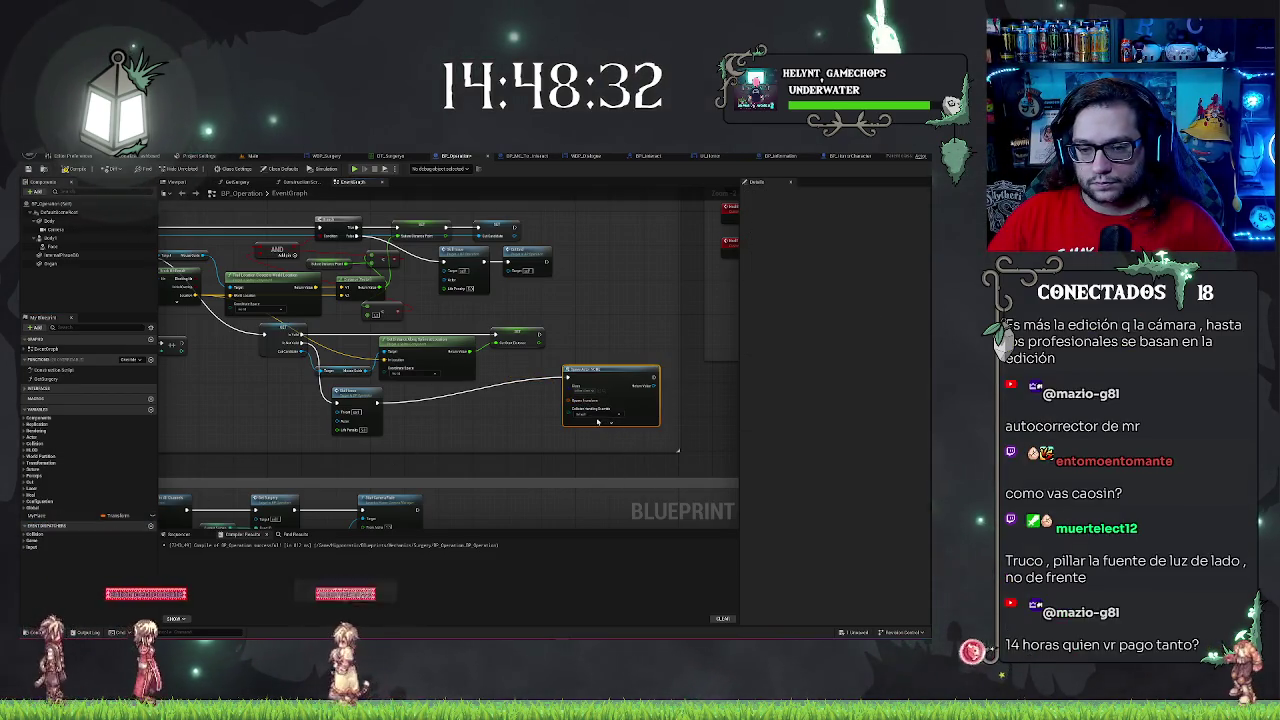
{"action": "mouse_move", "coordinate": [567, 403]}
{"action": "left_mouse_down"}
{"action": "mouse_move", "coordinate": [340, 300]}
{"action": "mouse_move", "coordinate": [200, 297]}
{"action": "left_mouse_up"}
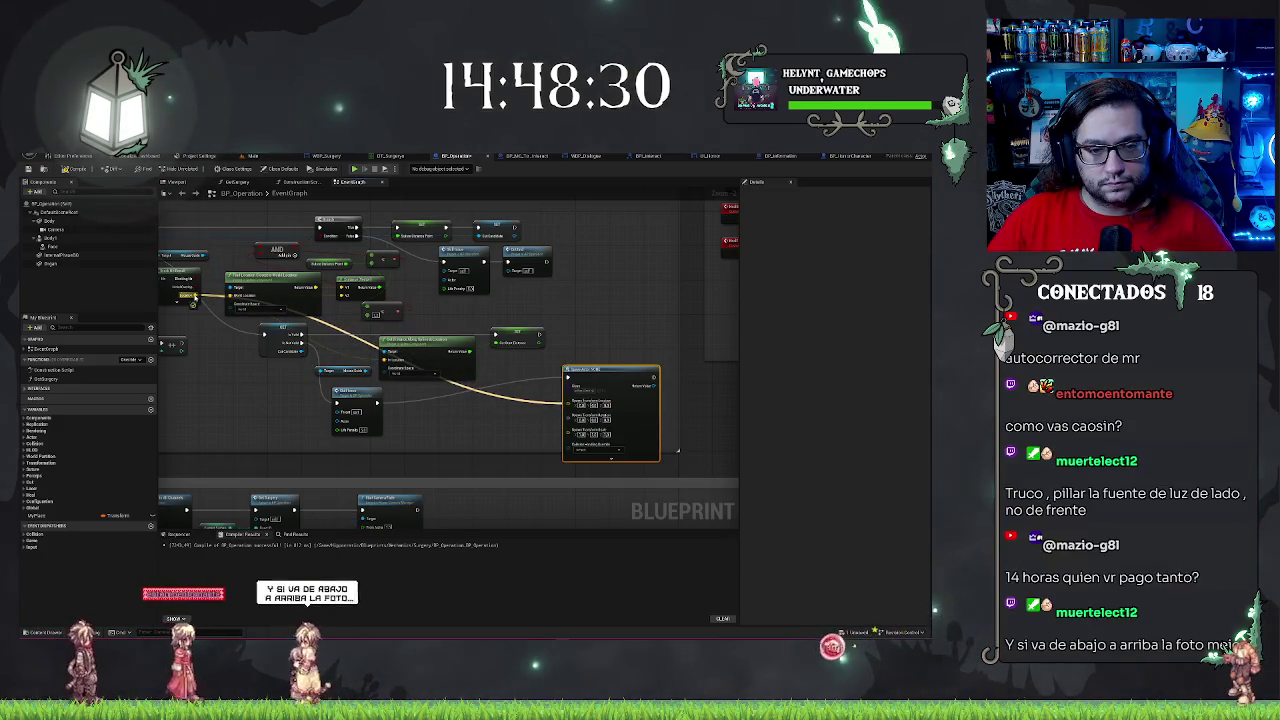
{"action": "left_click_drag", "start_coordinate": [587, 368], "coordinate": [584, 358]}
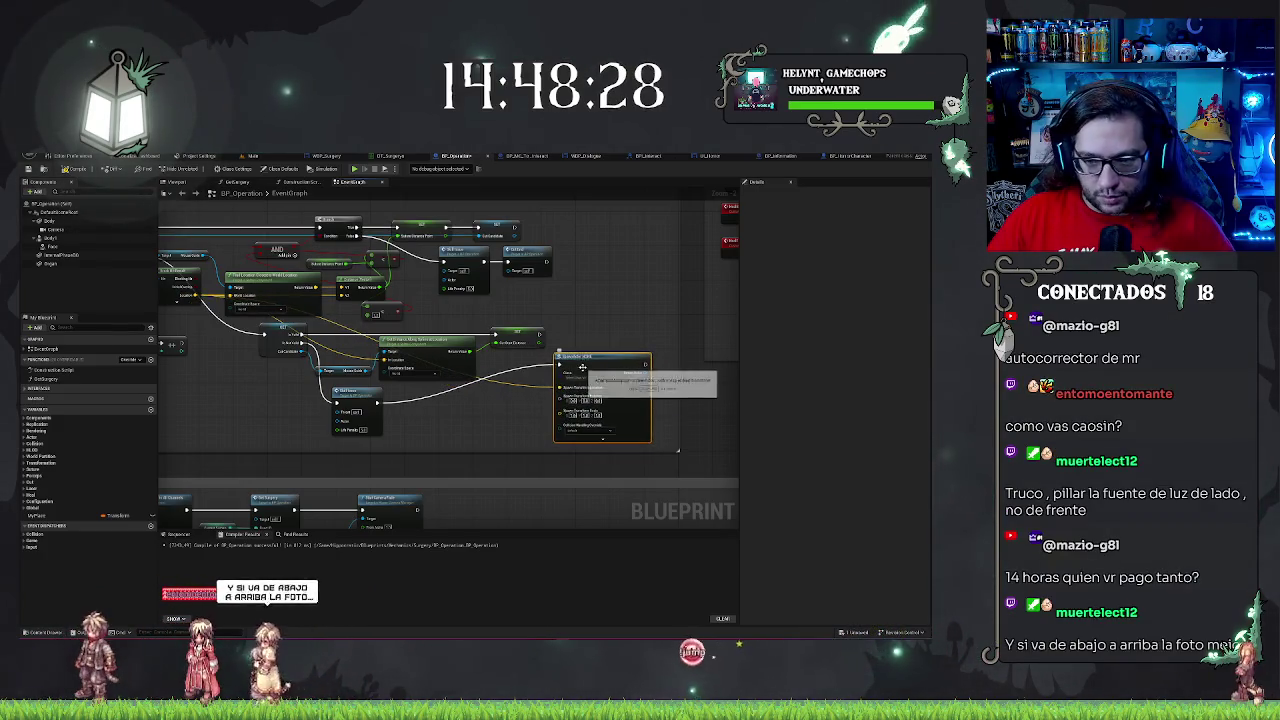
- Set the spawn class to BP_Operation and wire the execution flow into the Spawn Actor node
{"action": "left_click", "coordinate": [580, 377]}
{"action": "type", "text": "operation"}
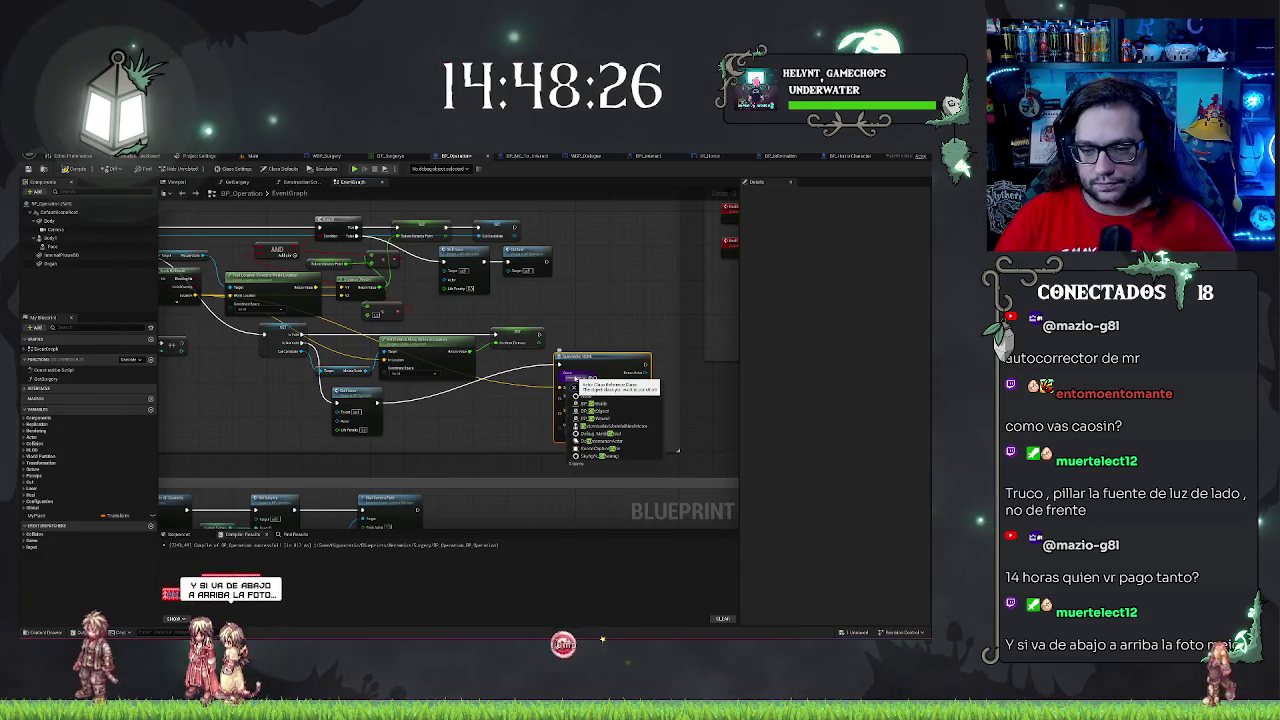
{"action": "left_click", "coordinate": [600, 405]}
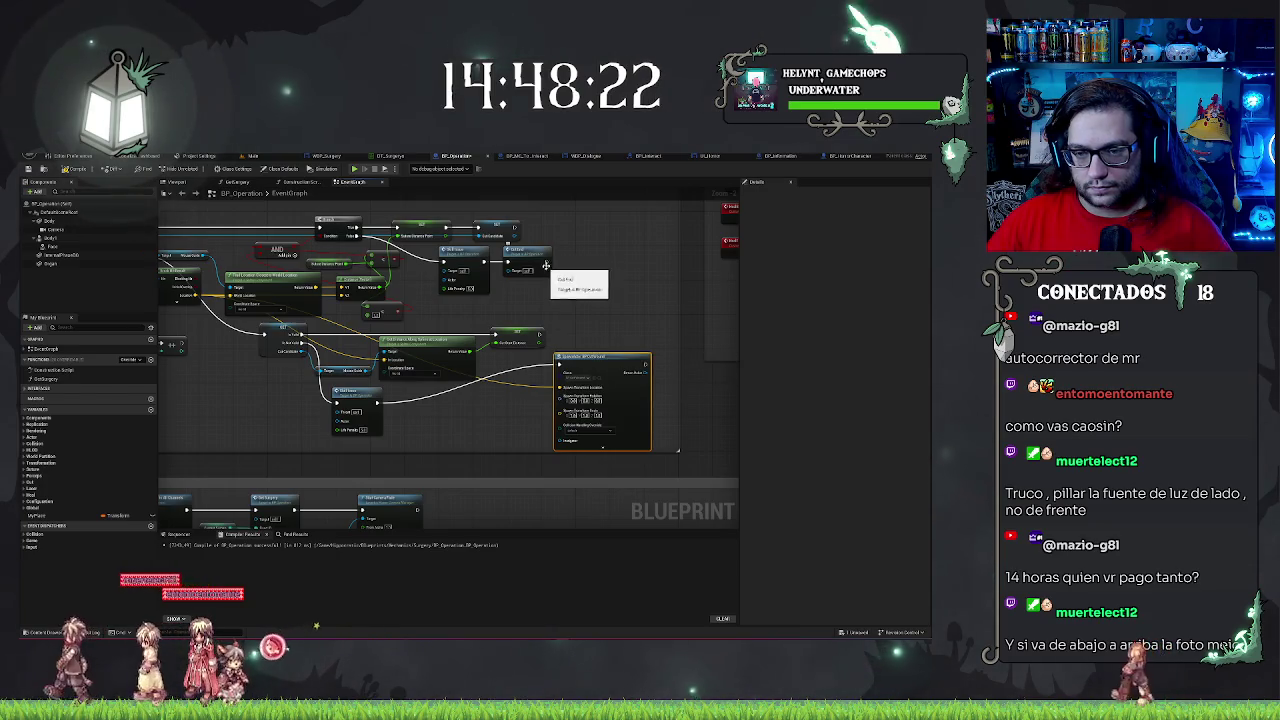
{"action": "mouse_move", "coordinate": [545, 265]}
{"action": "left_mouse_down"}
{"action": "mouse_move", "coordinate": [573, 355]}
{"action": "mouse_move", "coordinate": [525, 375]}
{"action": "mouse_move", "coordinate": [520, 410]}
{"action": "mouse_move", "coordinate": [592, 291]}
{"action": "mouse_move", "coordinate": [579, 351]}
{"action": "mouse_move", "coordinate": [530, 345]}
{"action": "mouse_move", "coordinate": [510, 365]}
{"action": "mouse_move", "coordinate": [603, 380]}
{"action": "left_mouse_up"}
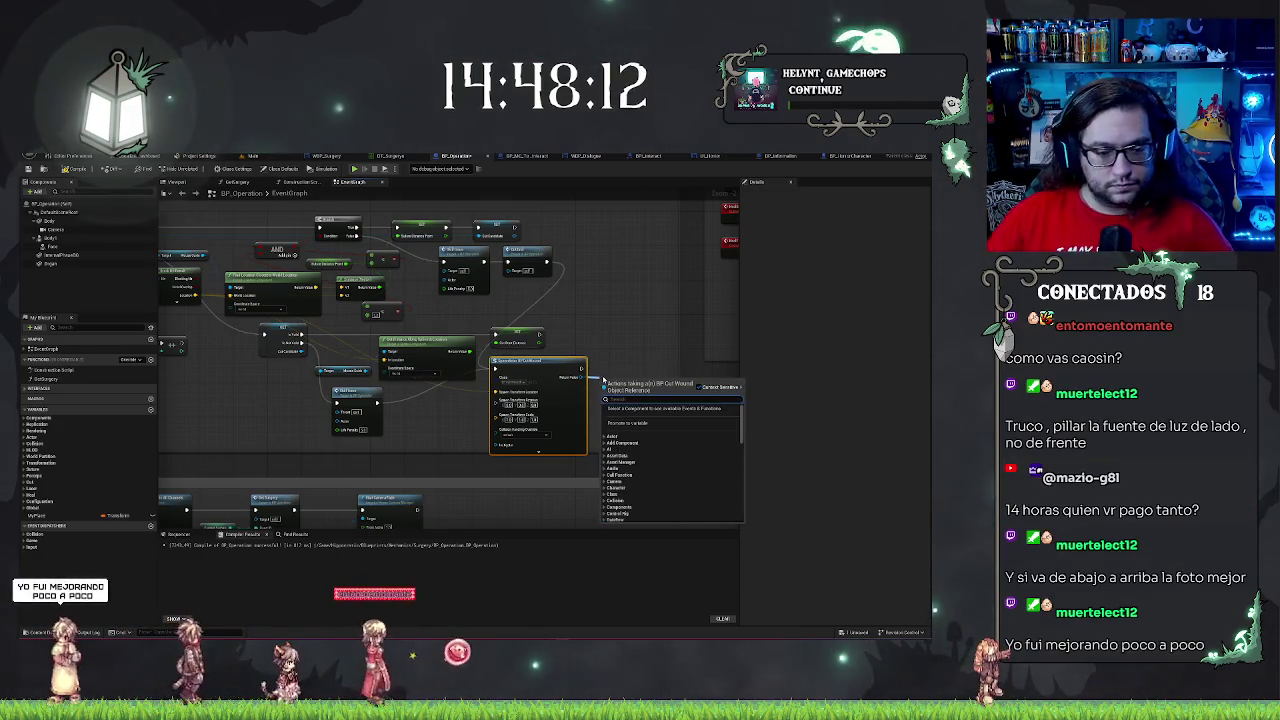
{"action": "type", "text": "set"}
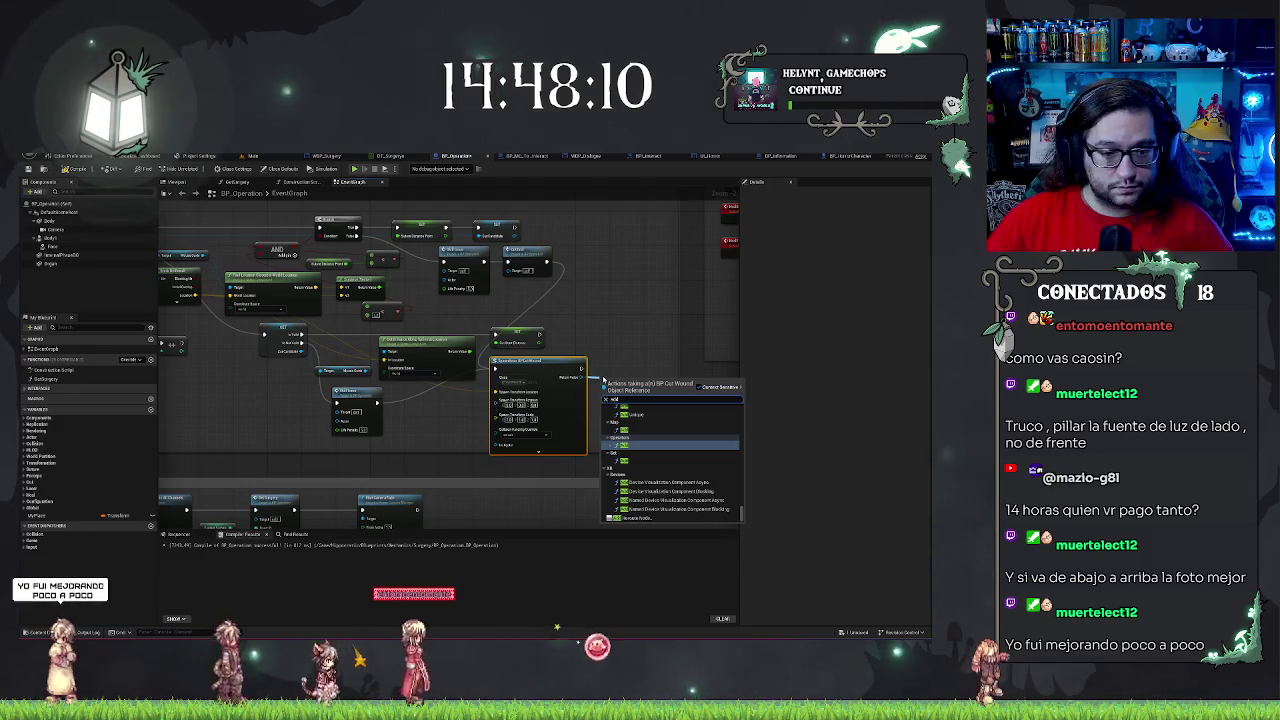
{"action": "left_click", "coordinate": [25, 512]}
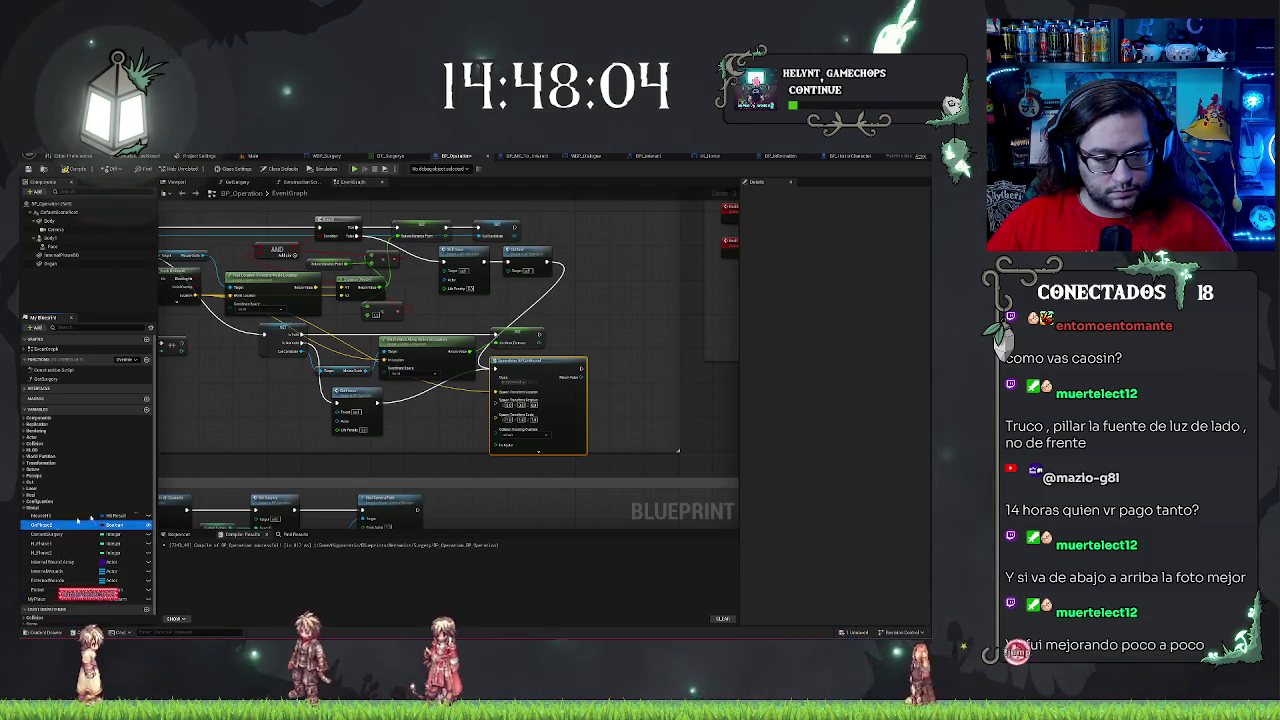
- Place an On Place 2 getter and add a Select node driven by it
{"action": "left_click_drag", "start_coordinate": [78, 522], "coordinate": [600, 388]}
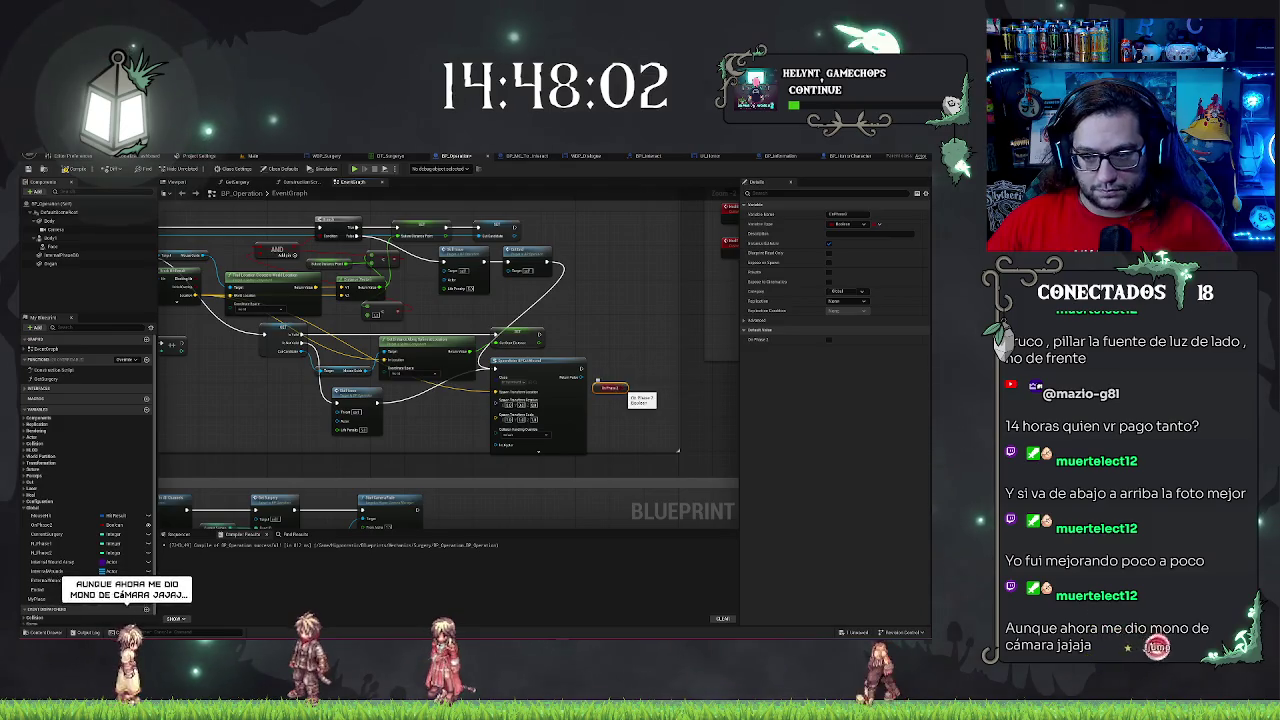
{"action": "left_click", "coordinate": [615, 361]}
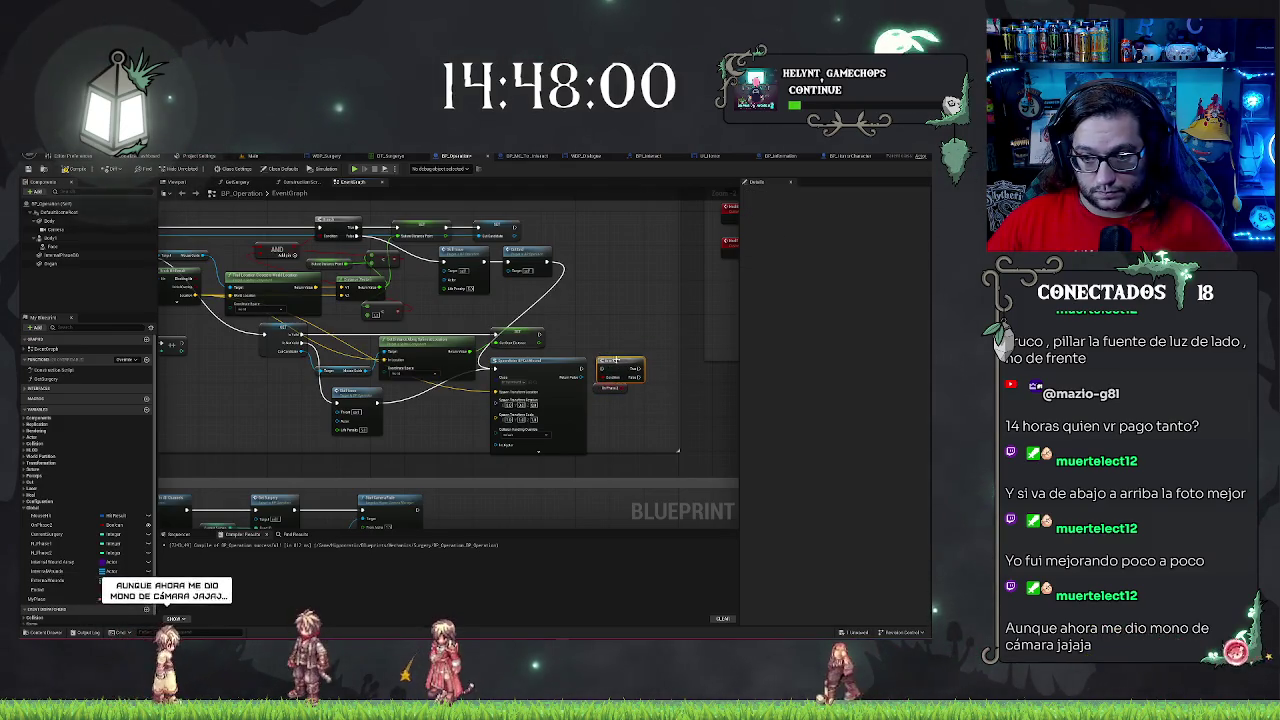
{"action": "key", "text": "Delete"}
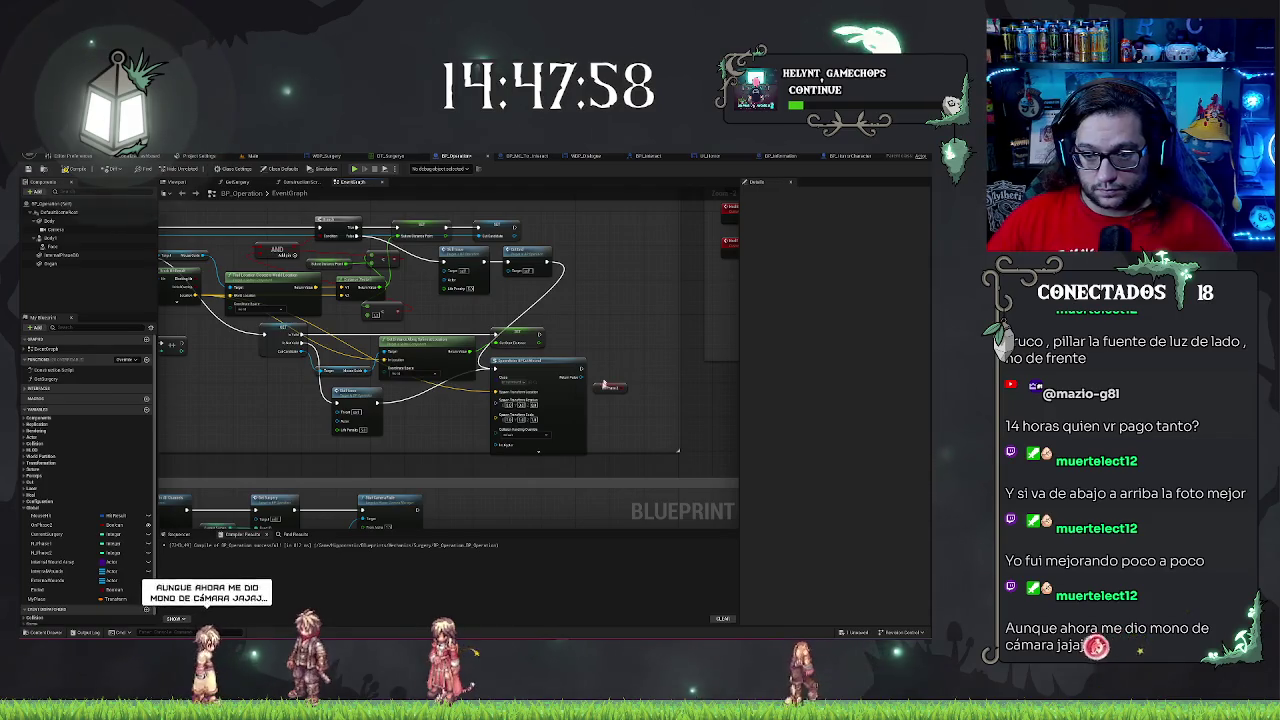
{"action": "left_click", "coordinate": [606, 386]}
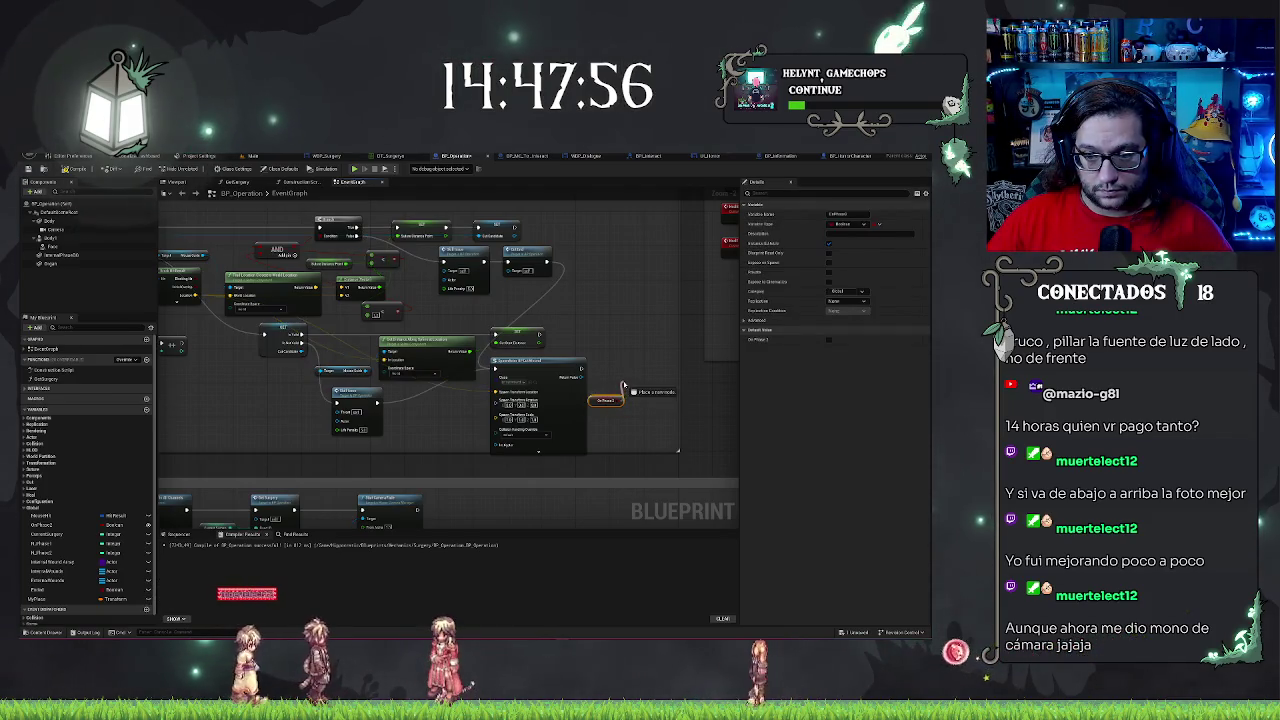
{"action": "left_click_drag", "start_coordinate": [623, 385], "coordinate": [622, 385]}
{"action": "type", "text": "!"}
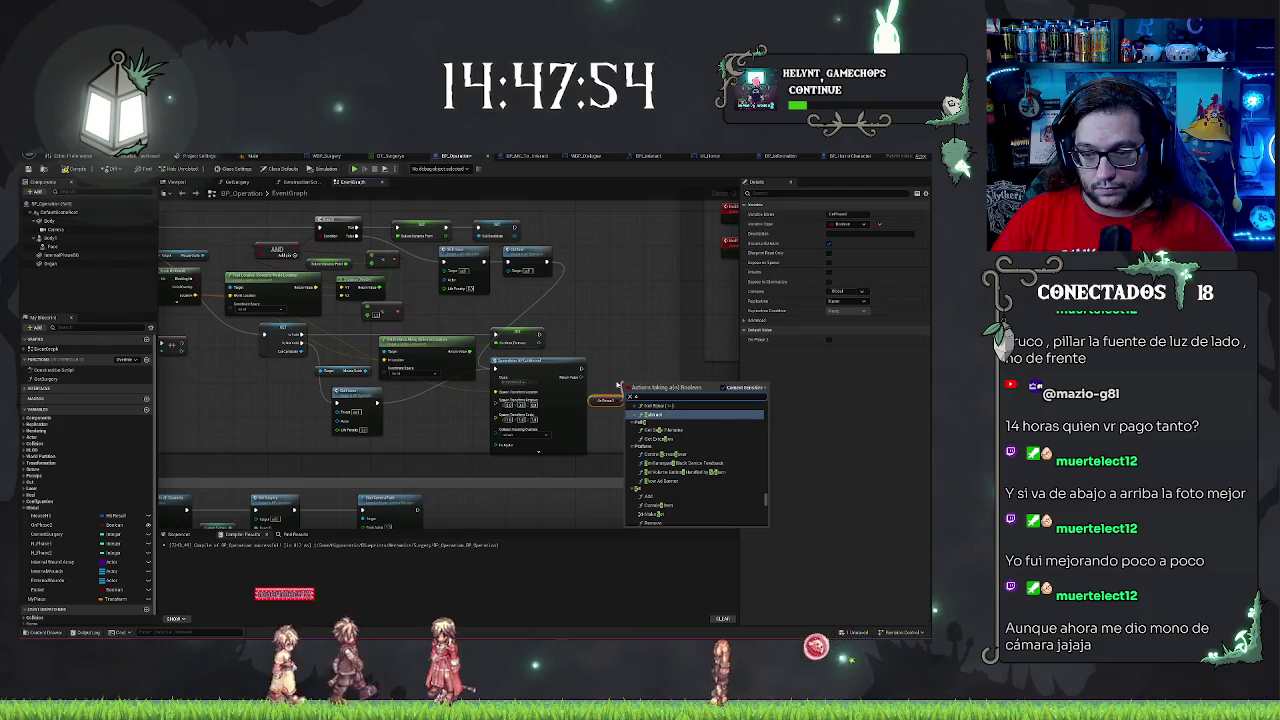
{"action": "type", "text": "on"}
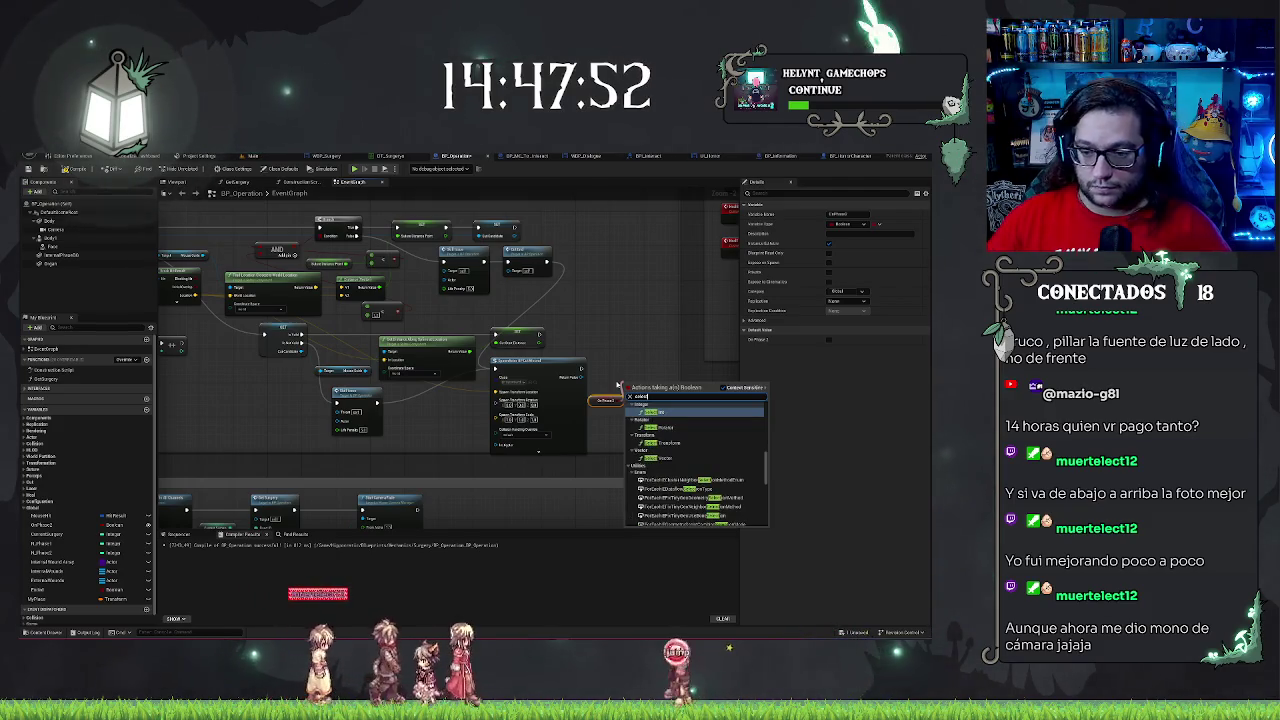
{"action": "scroll", "coordinate": [661, 414], "scroll_direction": "down", "scroll_amount": 5}
{"action": "left_click", "coordinate": [641, 503]}
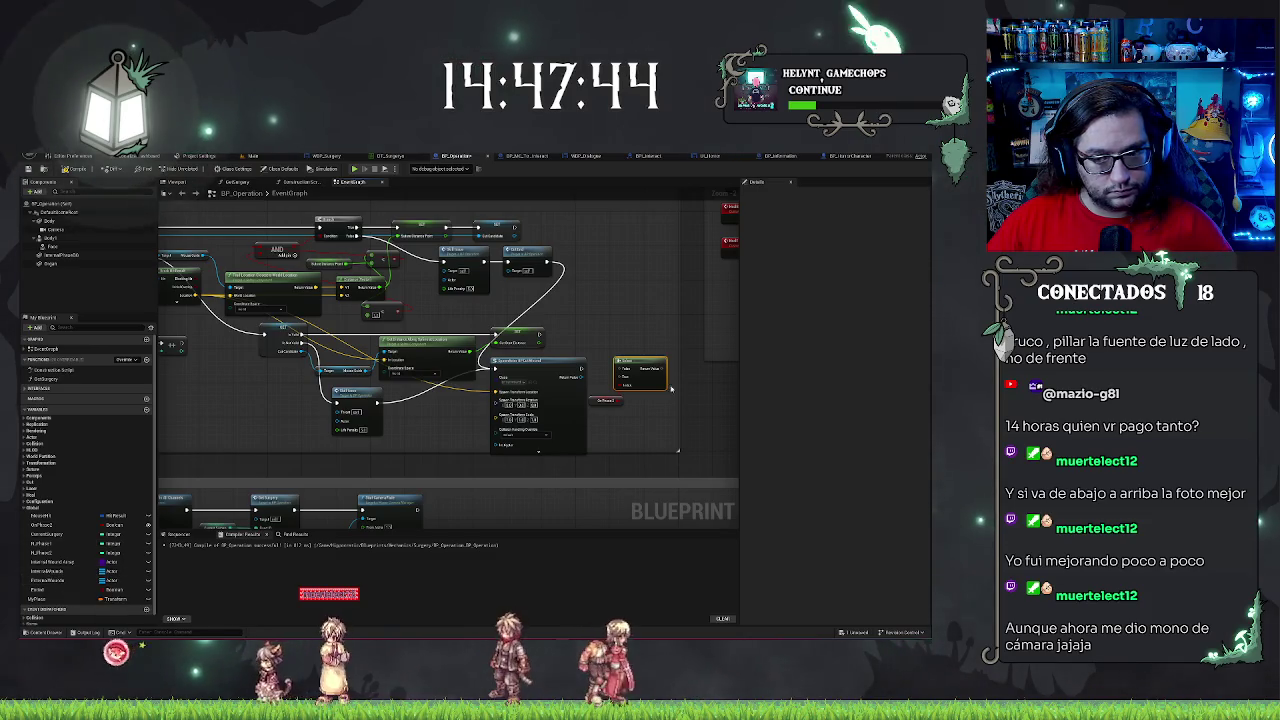
- Place wounds array getters and add an array ADD node fed by Internal Wounds
{"action": "left_click", "coordinate": [37, 580]}
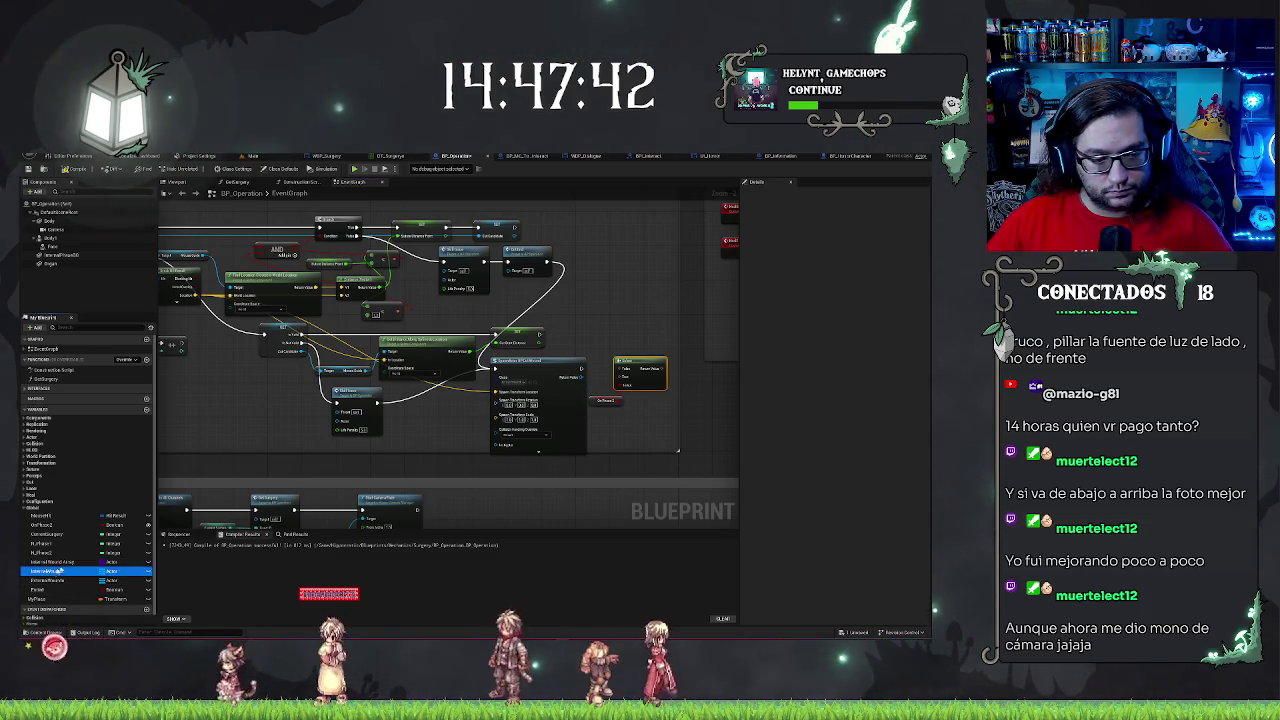
{"action": "mouse_move", "coordinate": [37, 580]}
{"action": "left_mouse_down"}
{"action": "mouse_move", "coordinate": [630, 301]}
{"action": "mouse_move", "coordinate": [58, 580]}
{"action": "left_mouse_up"}
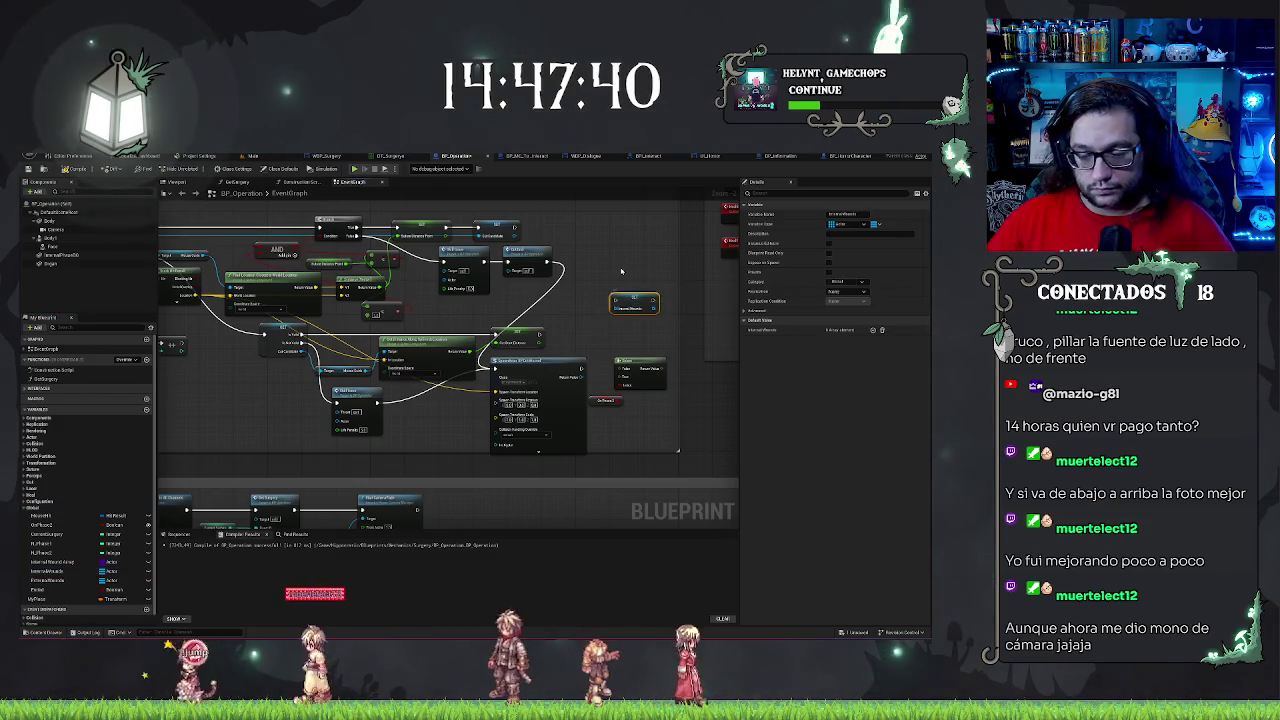
{"action": "left_click", "coordinate": [58, 580]}
{"action": "left_click_drag", "start_coordinate": [58, 580], "coordinate": [626, 327]}
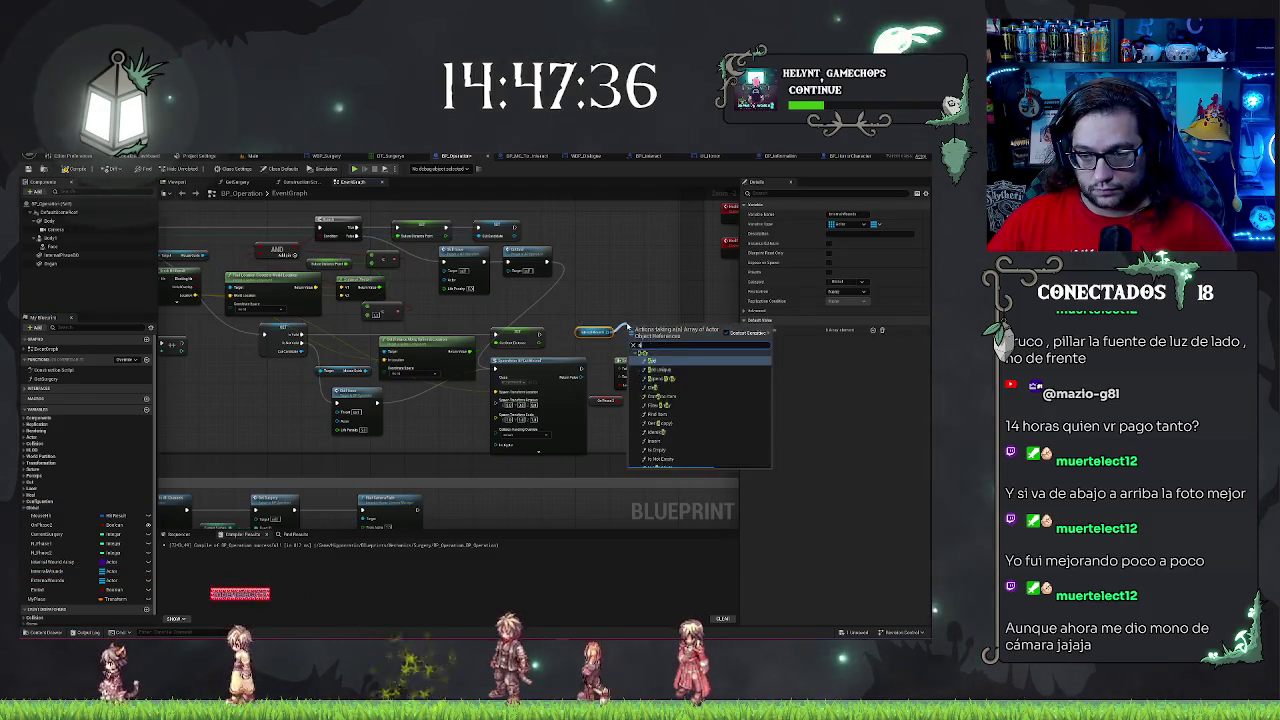
{"action": "type", "text": "add"}
{"action": "left_click", "coordinate": [652, 388]}
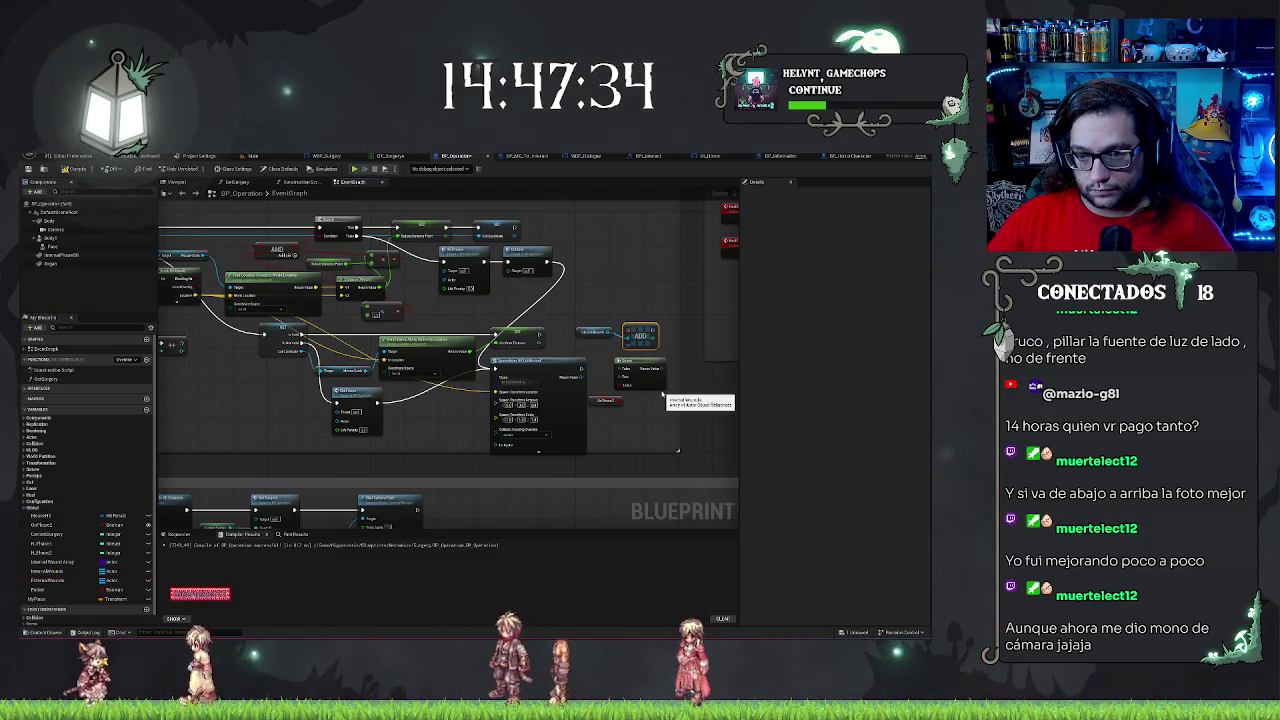
{"action": "scroll", "coordinate": [663, 373], "scroll_direction": "up", "scroll_amount": 2}
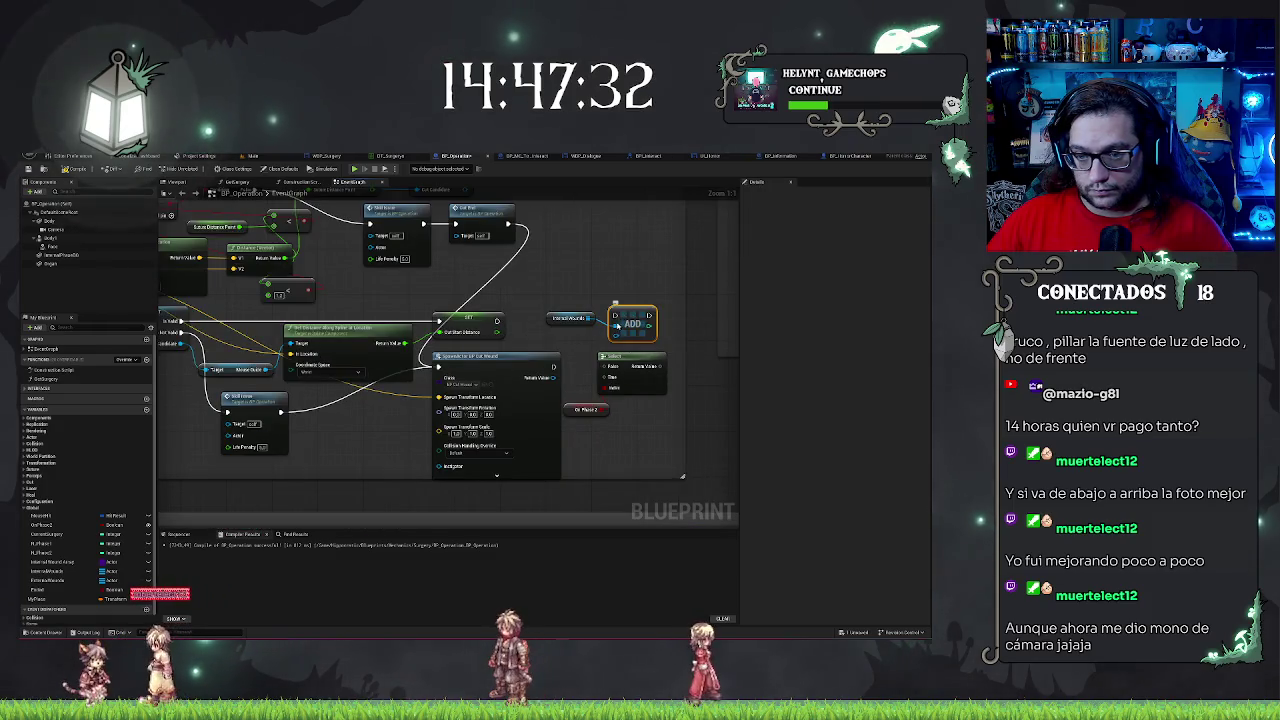
- Place ADD beside Select and wire Internal Wounds, External Wounds and the spawned actor into Select
{"action": "mouse_move", "coordinate": [632, 322]}
{"action": "left_mouse_down"}
{"action": "mouse_move", "coordinate": [684, 348]}
{"action": "mouse_move", "coordinate": [694, 371]}
{"action": "left_mouse_up"}
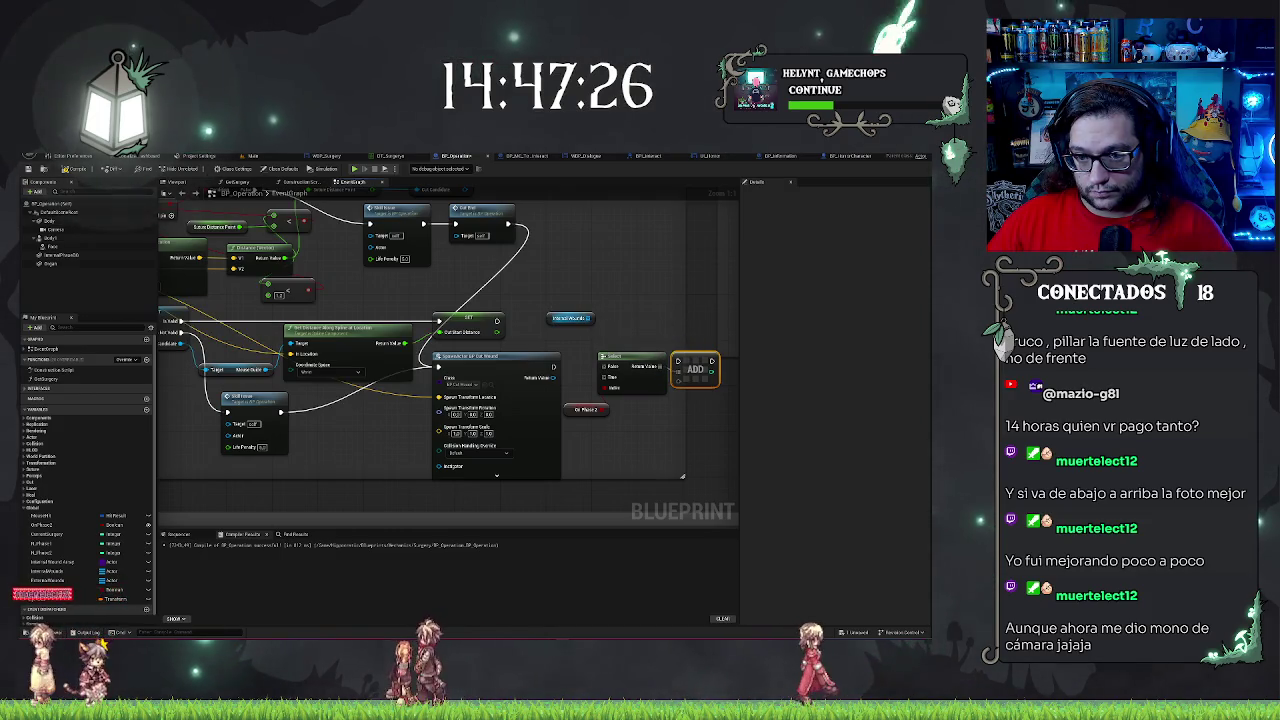
{"action": "left_click_drag", "start_coordinate": [589, 318], "coordinate": [604, 376]}
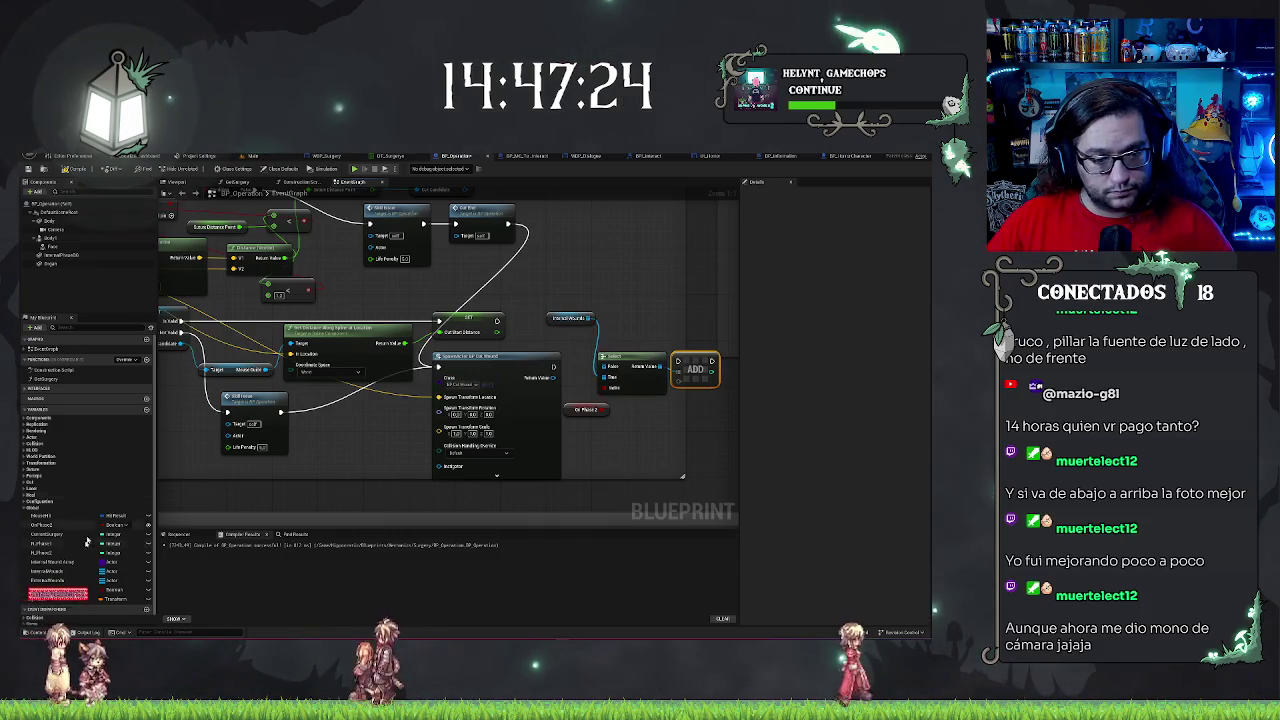
{"action": "left_click", "coordinate": [52, 580]}
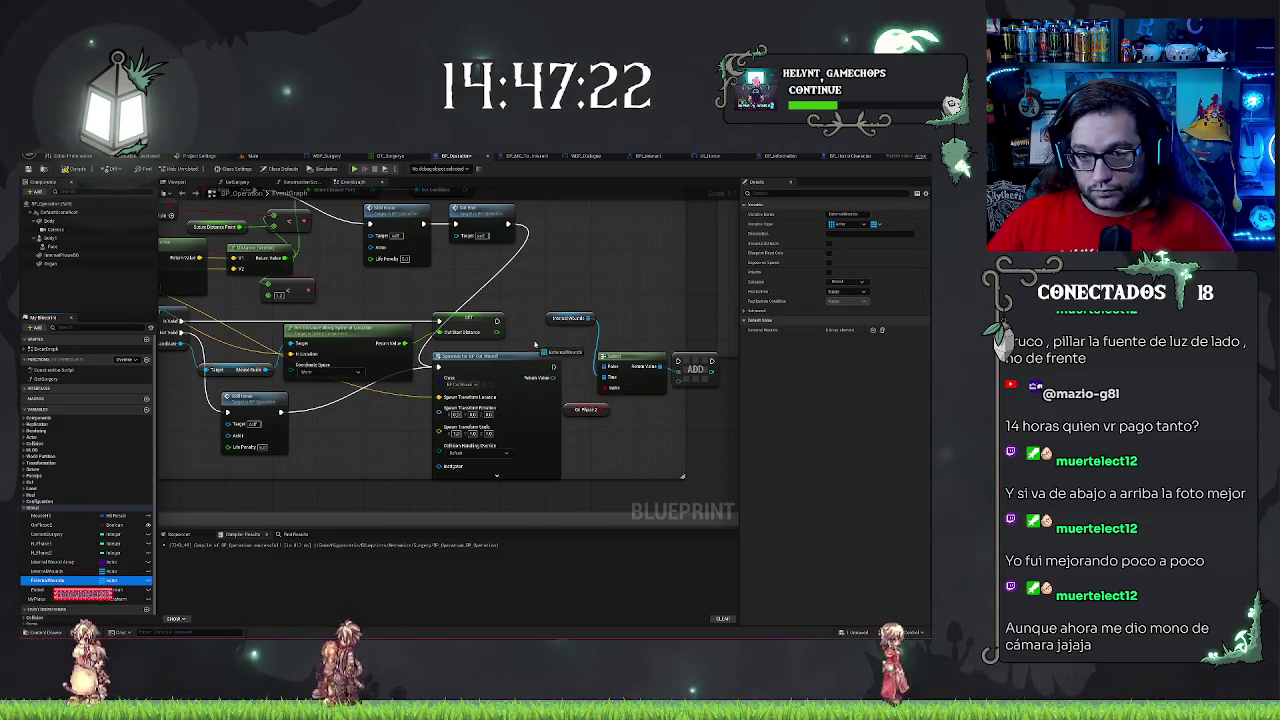
{"action": "left_click_drag", "start_coordinate": [535, 345], "coordinate": [650, 368]}
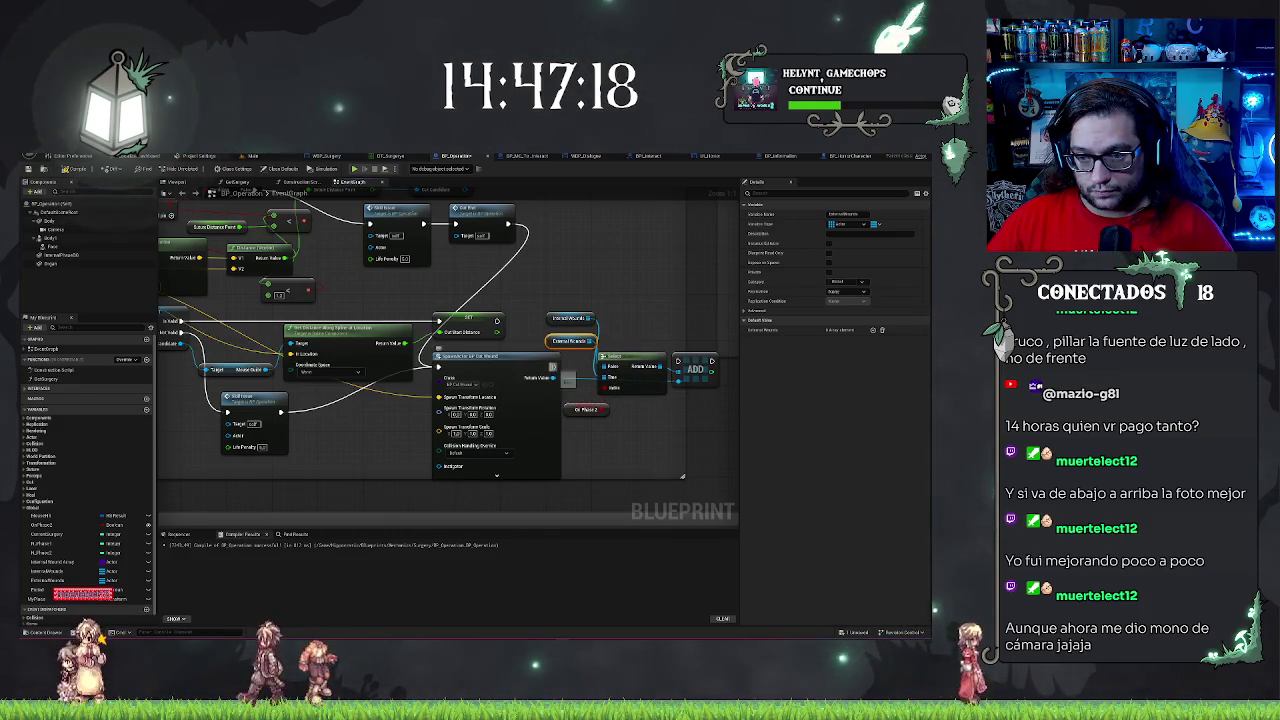
{"action": "left_click_drag", "start_coordinate": [553, 367], "coordinate": [605, 366]}
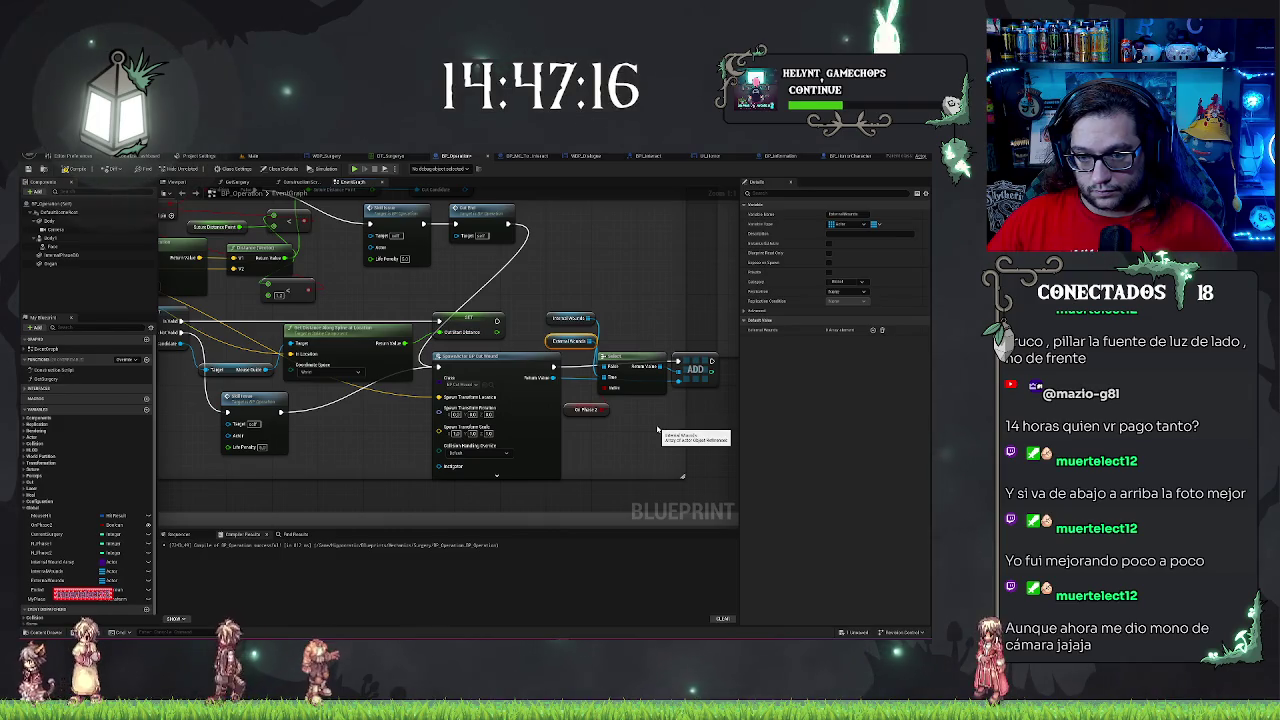
{"action": "left_click_drag", "start_coordinate": [654, 425], "coordinate": [613, 370]}
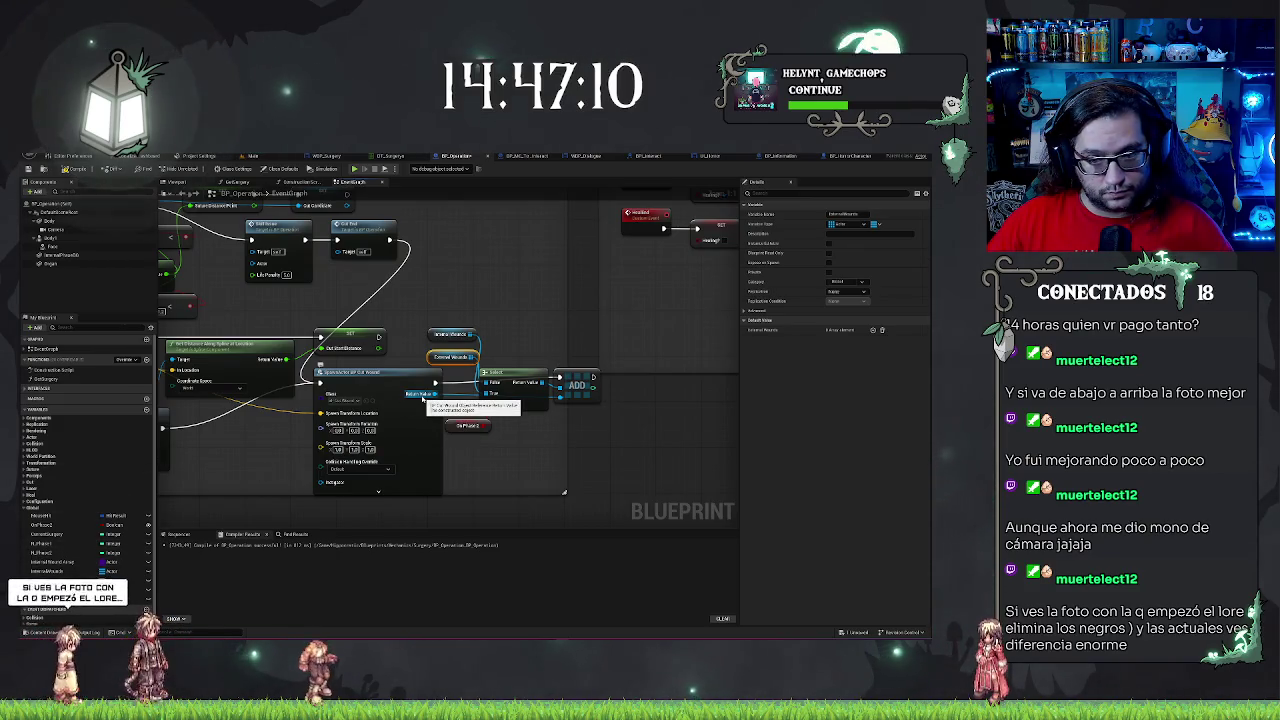
- Duplicate the Select and Get Phase nodes and nudge the copies into place
{"action": "left_click", "coordinate": [503, 394]}
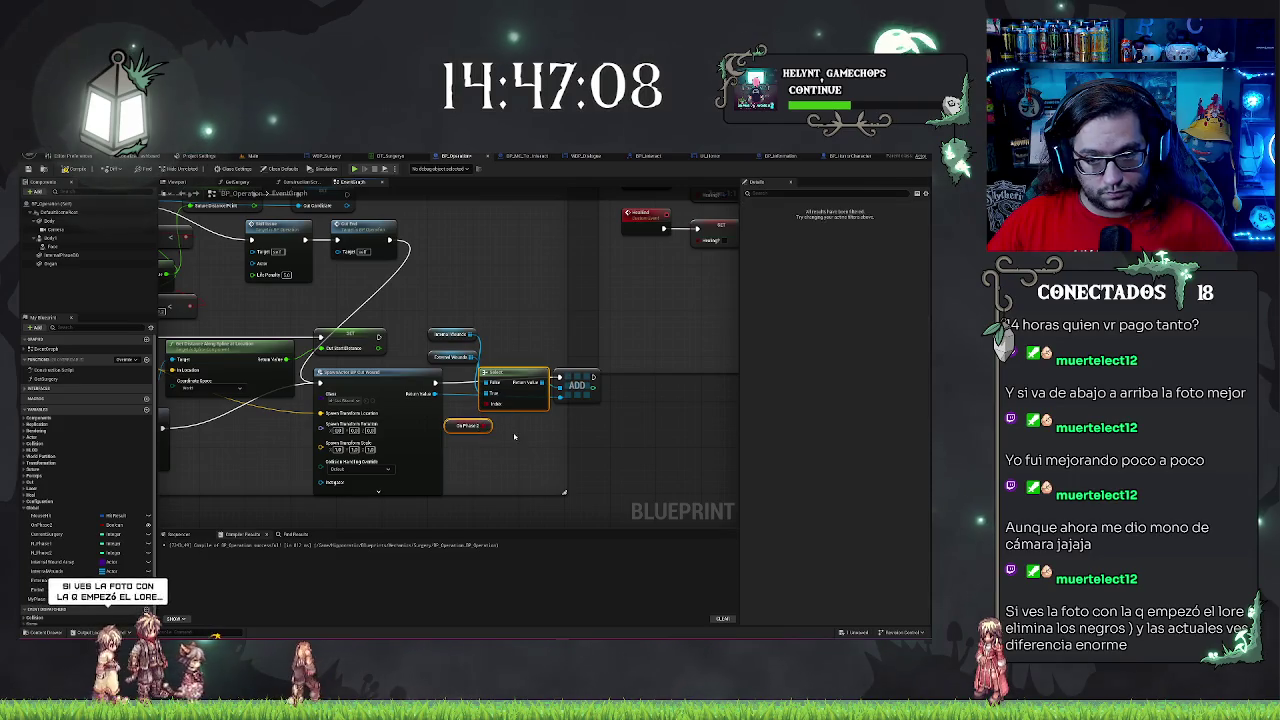
{"action": "key", "text": "ctrl+v"}
{"action": "left_click_drag", "start_coordinate": [556, 416], "coordinate": [568, 428]}
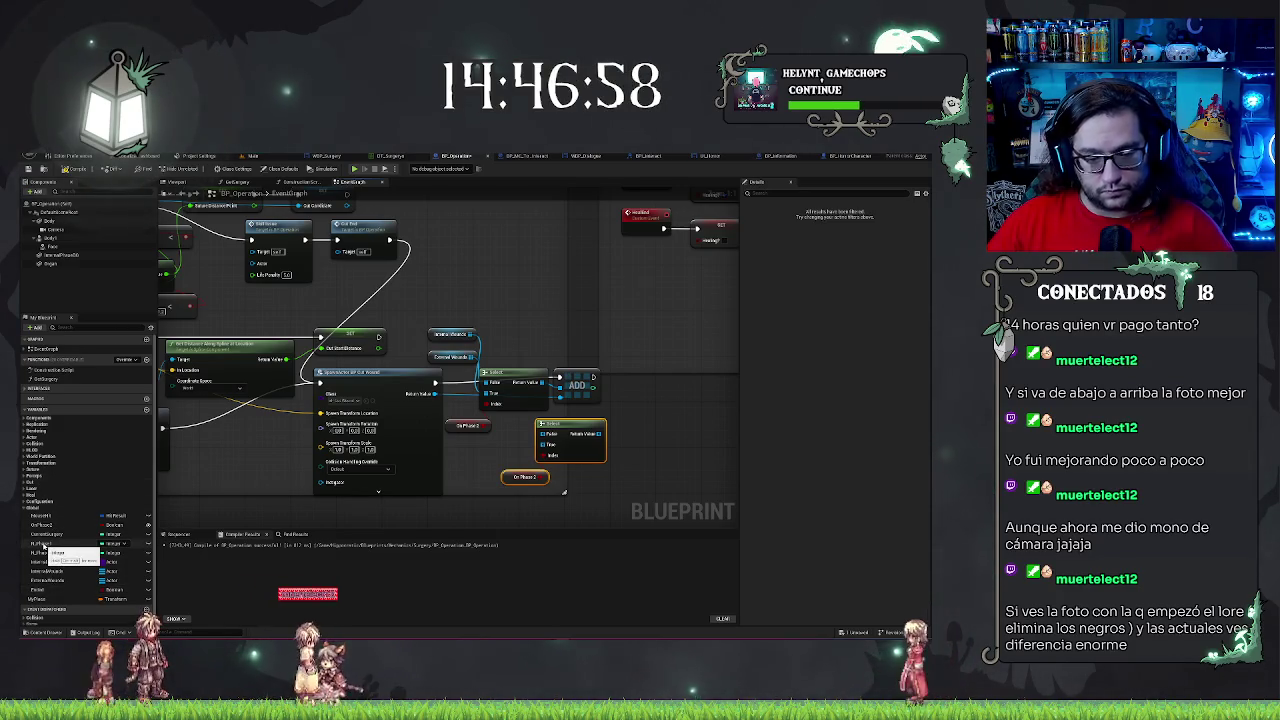
- Place a phase variable getter and add a Select node driven by the phase flag
{"action": "left_click_drag", "start_coordinate": [45, 547], "coordinate": [631, 465]}
{"action": "left_click_drag", "start_coordinate": [636, 420], "coordinate": [636, 420]}
{"action": "key", "text": "Delete"}
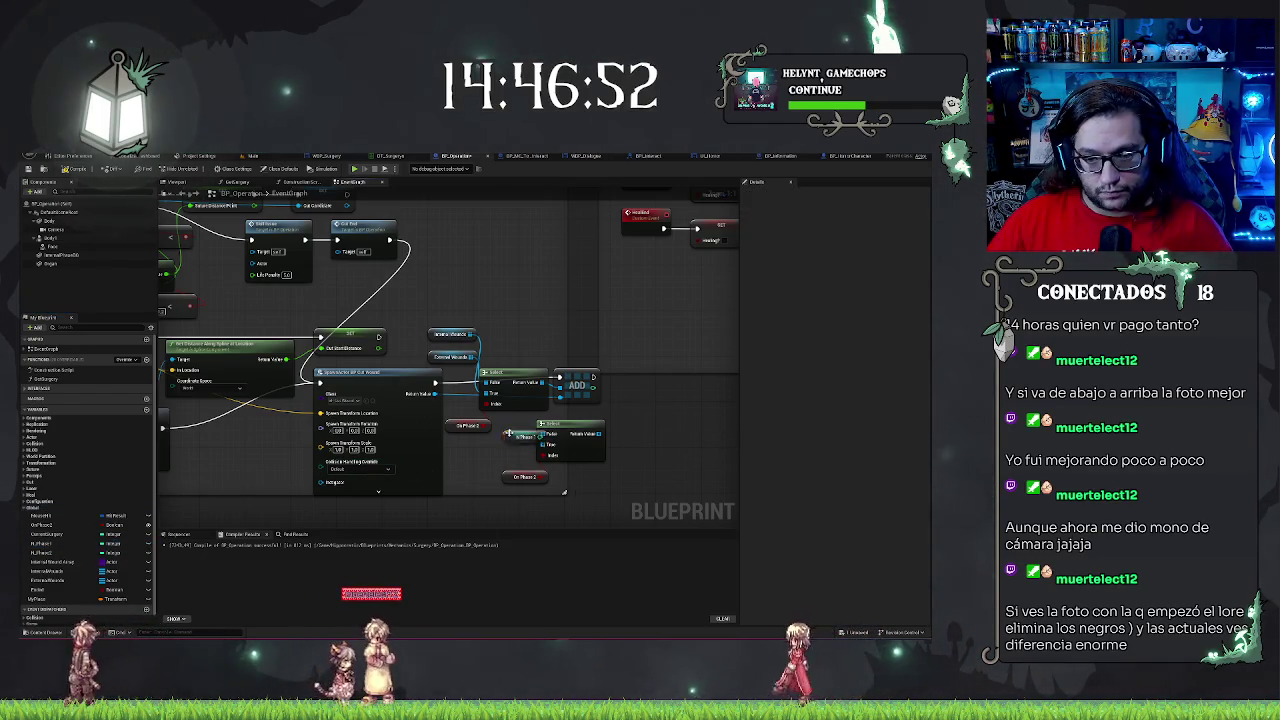
{"action": "left_click_drag", "start_coordinate": [40, 543], "coordinate": [500, 447]}
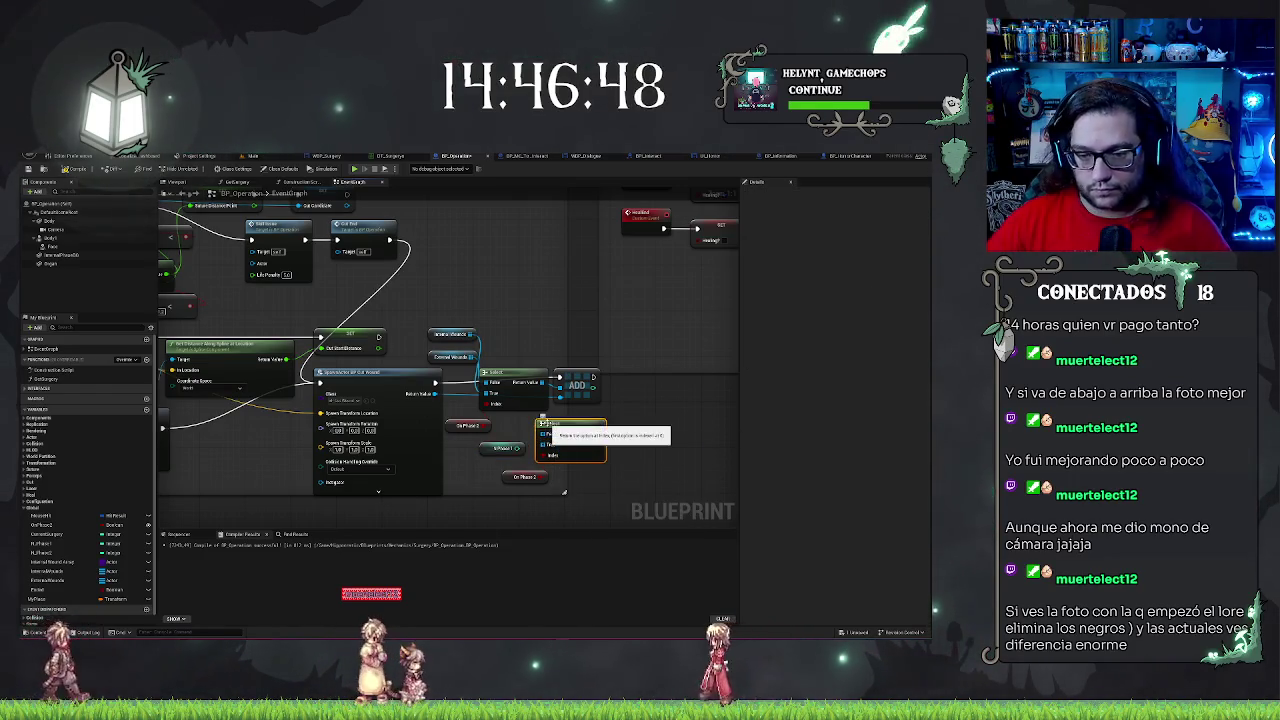
{"action": "left_click", "coordinate": [564, 491]}
{"action": "left_click_drag", "start_coordinate": [520, 447], "coordinate": [544, 446]}
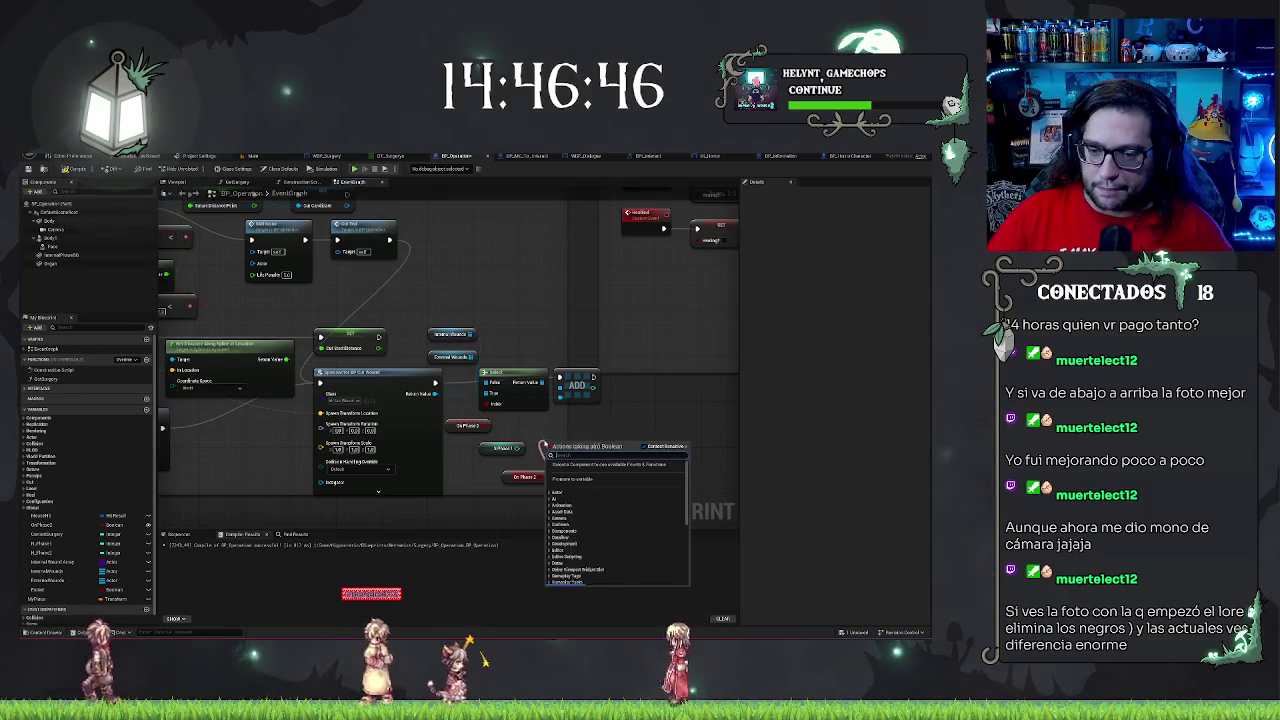
{"action": "type", "text": "select"}
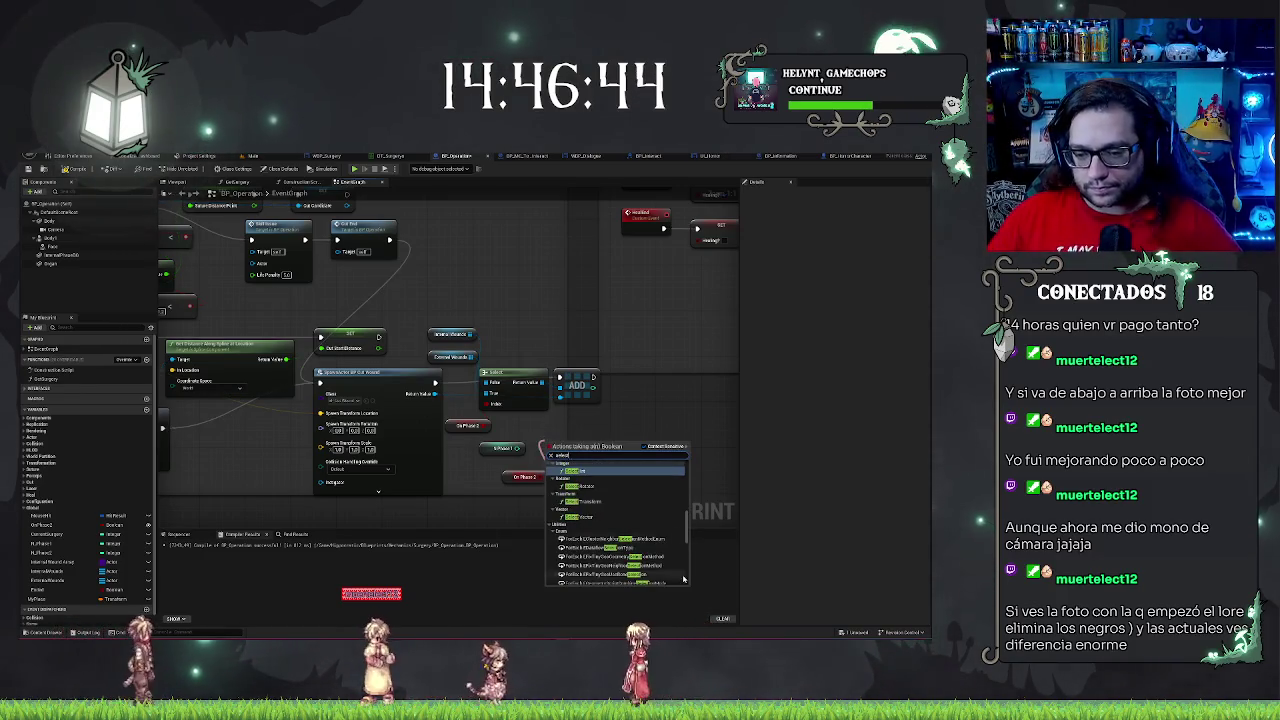
{"action": "left_click", "coordinate": [601, 549]}
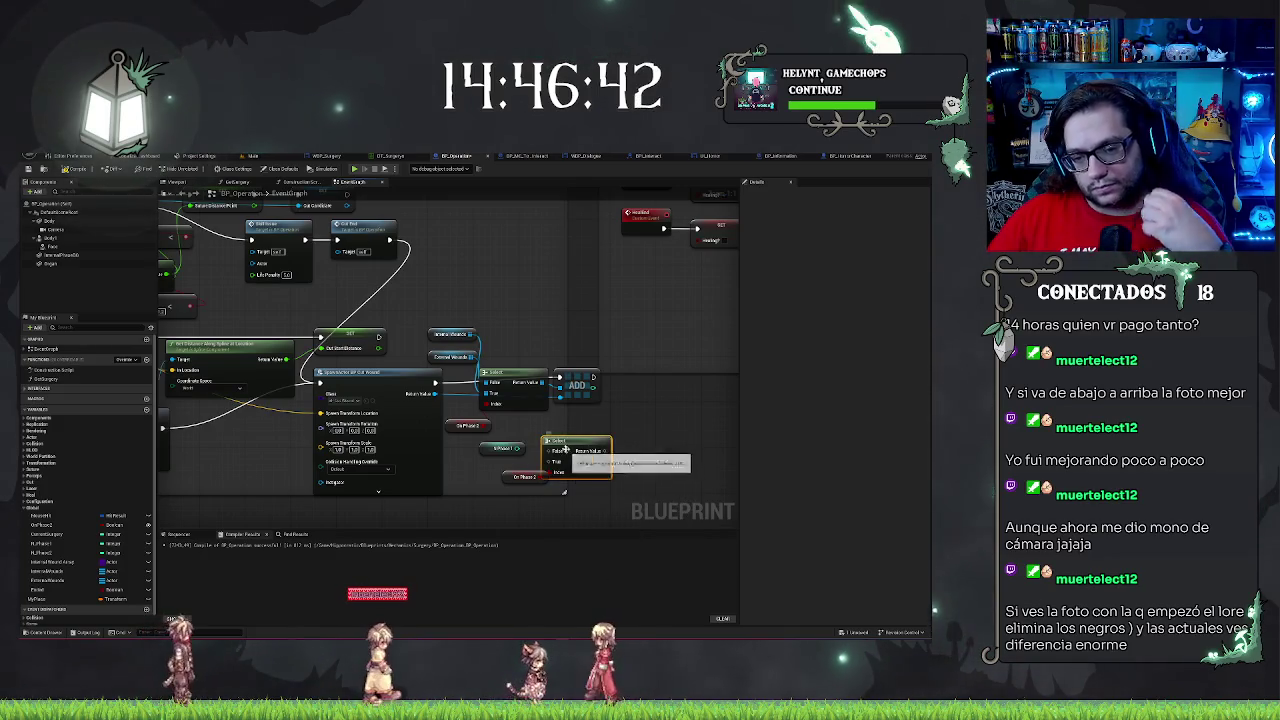
{"action": "mouse_move", "coordinate": [566, 445]}
{"action": "left_mouse_down"}
{"action": "mouse_move", "coordinate": [583, 433]}
{"action": "mouse_move", "coordinate": [531, 449]}
{"action": "left_mouse_up"}
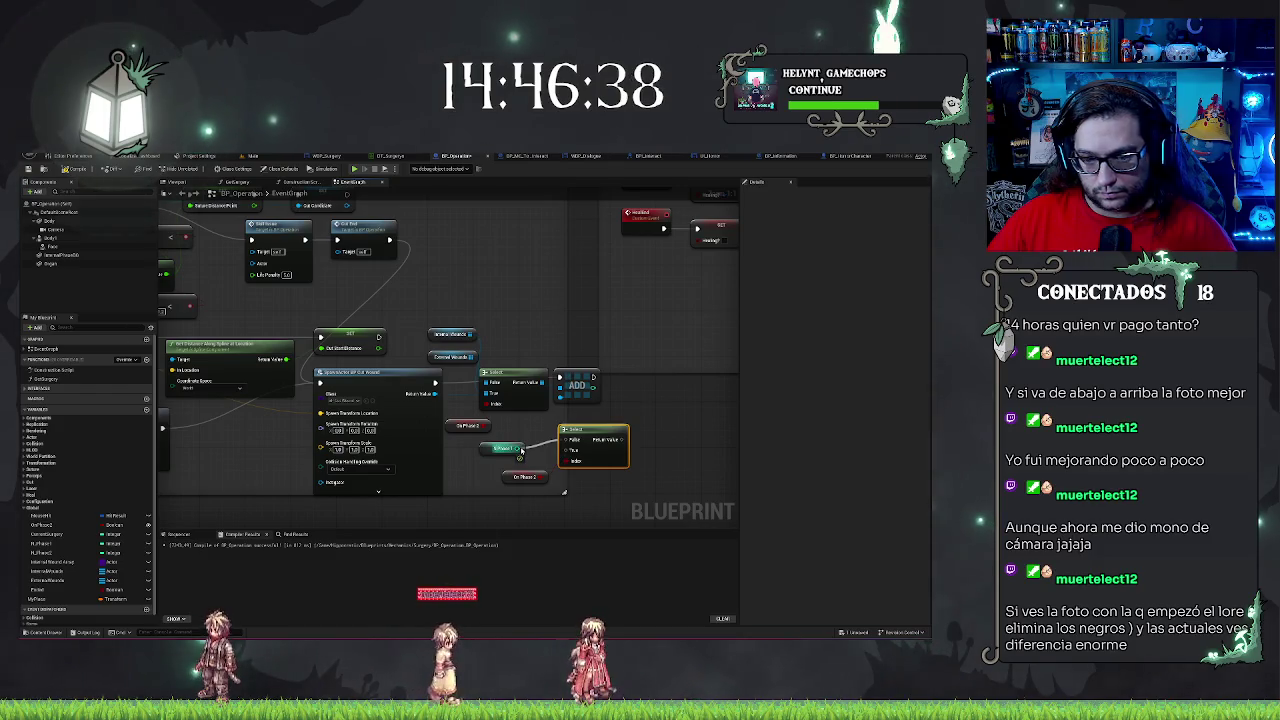
- Add a ++ increment after the Select and feed a second phase getter into the lower Select
{"action": "mouse_move", "coordinate": [626, 439]}
{"action": "left_mouse_down"}
{"action": "mouse_move", "coordinate": [690, 450]}
{"action": "mouse_move", "coordinate": [652, 438]}
{"action": "left_mouse_up"}
{"action": "type", "text": "++"}
{"action": "key", "text": "Return"}
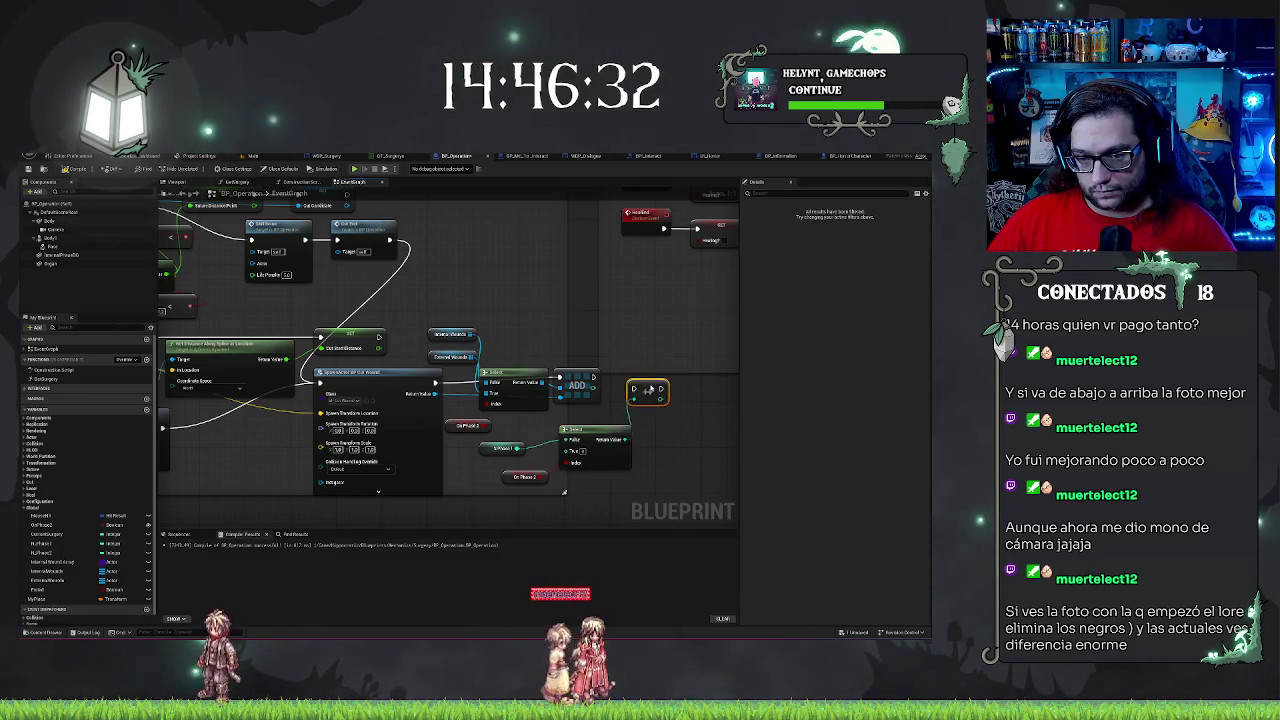
{"action": "left_click_drag", "start_coordinate": [623, 385], "coordinate": [590, 433]}
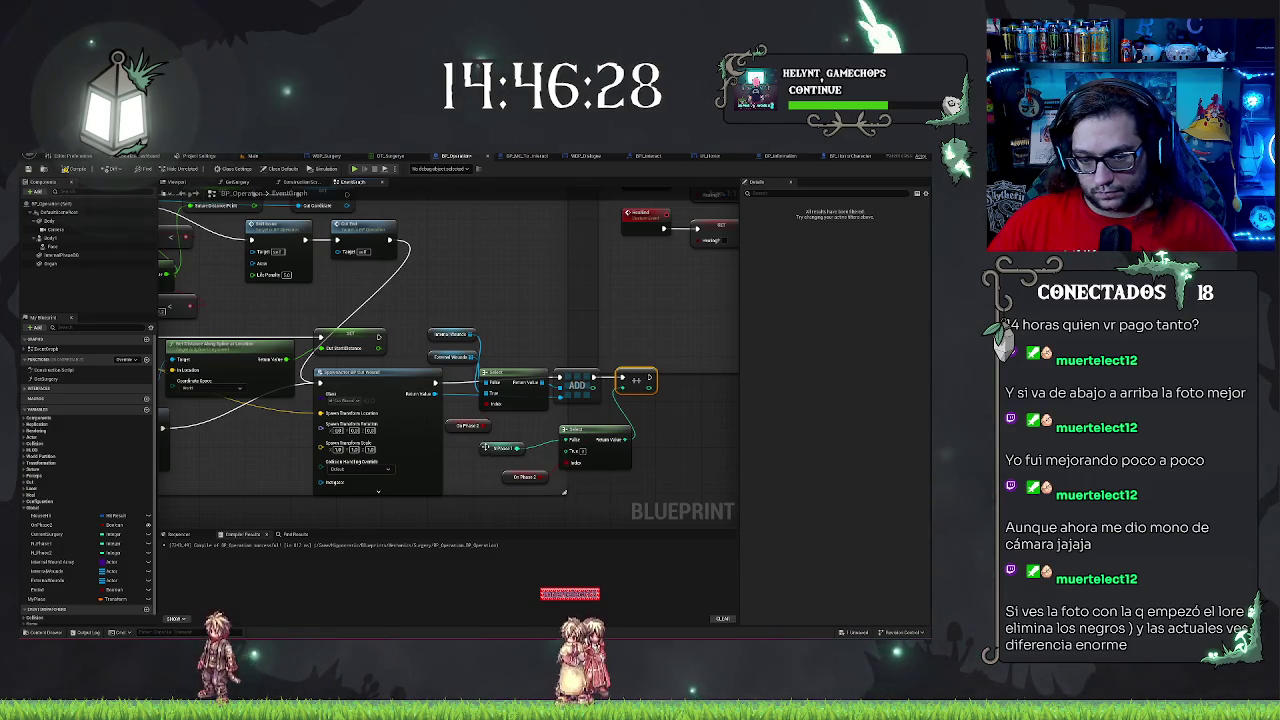
{"action": "mouse_move", "coordinate": [56, 552]}
{"action": "left_mouse_down"}
{"action": "mouse_move", "coordinate": [574, 452]}
{"action": "mouse_move", "coordinate": [576, 487]}
{"action": "left_mouse_up"}
{"action": "left_click_drag", "start_coordinate": [540, 480], "coordinate": [544, 469]}
{"action": "left_click", "coordinate": [476, 477]}
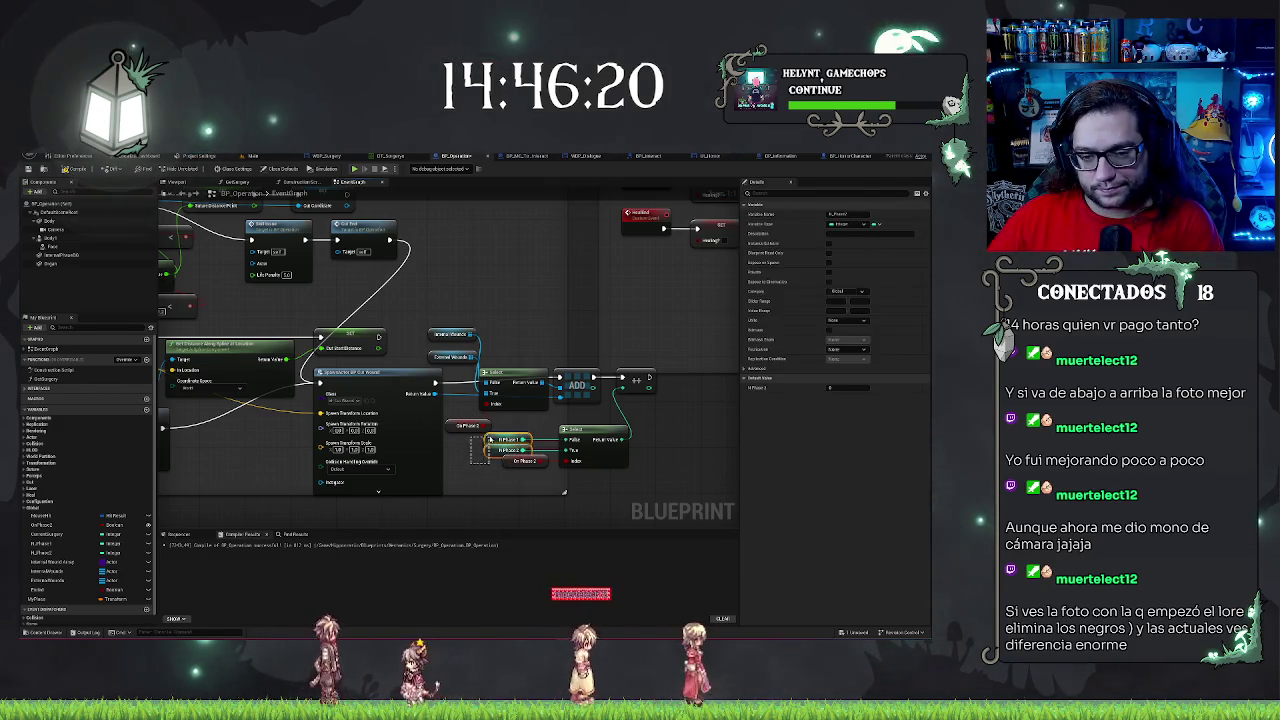
{"action": "left_click_drag", "start_coordinate": [552, 432], "coordinate": [487, 447]}
{"action": "left_click", "coordinate": [589, 418]}
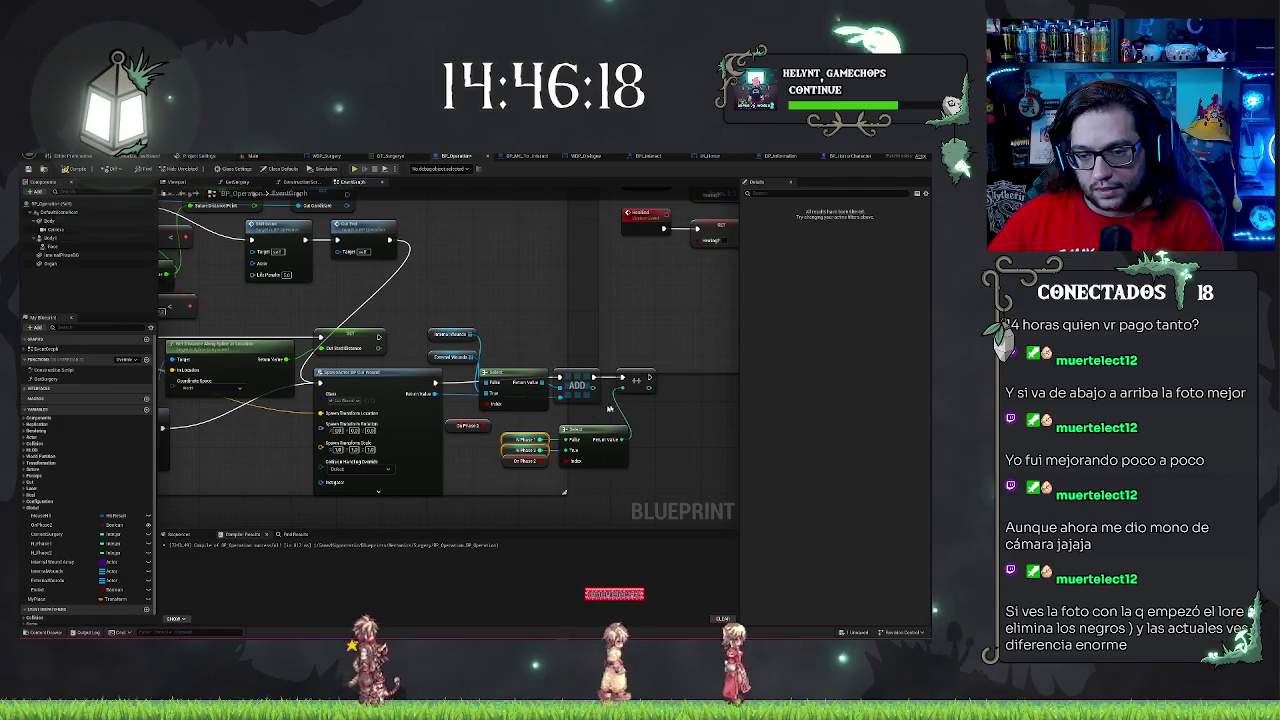
{"action": "scroll", "coordinate": [600, 420], "scroll_direction": "down", "scroll_amount": 5}
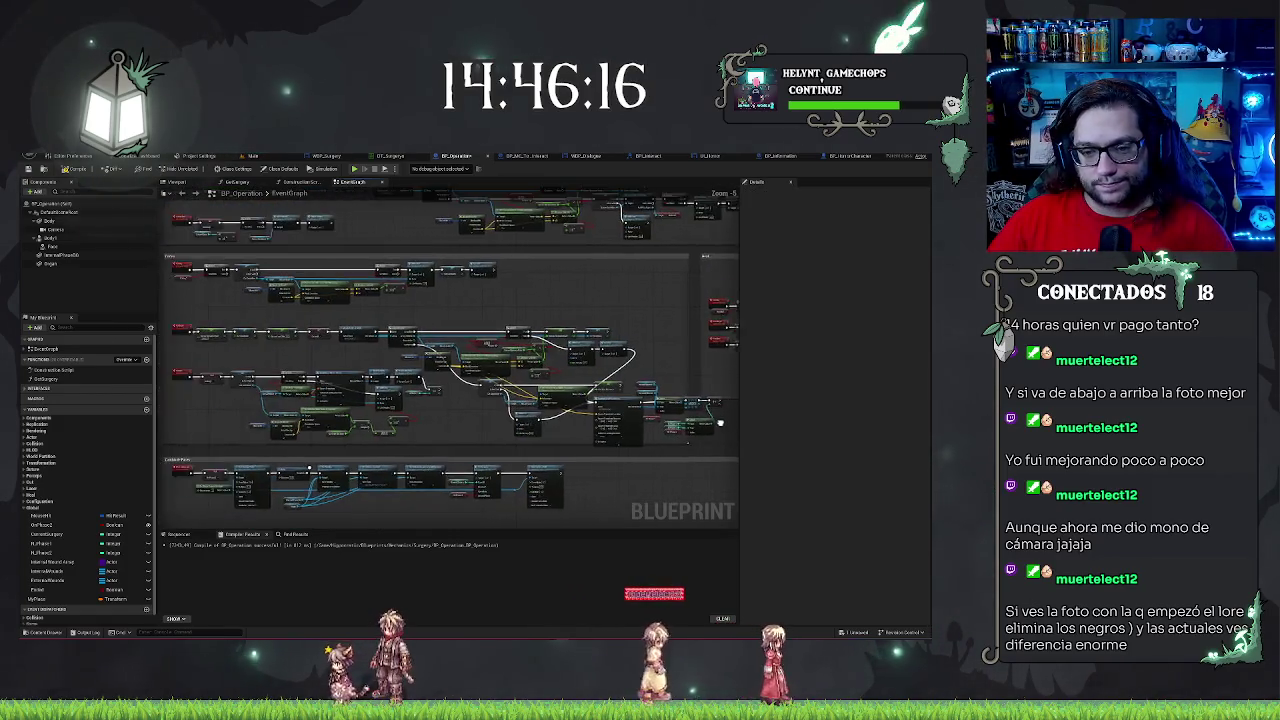
- Compile BP_Operation, read the array type-mismatch error on the ADD node, and select its Select node
{"action": "scroll", "coordinate": [634, 425], "scroll_direction": "up", "scroll_amount": 3}
{"action": "left_click_drag", "start_coordinate": [634, 425], "coordinate": [696, 430]}
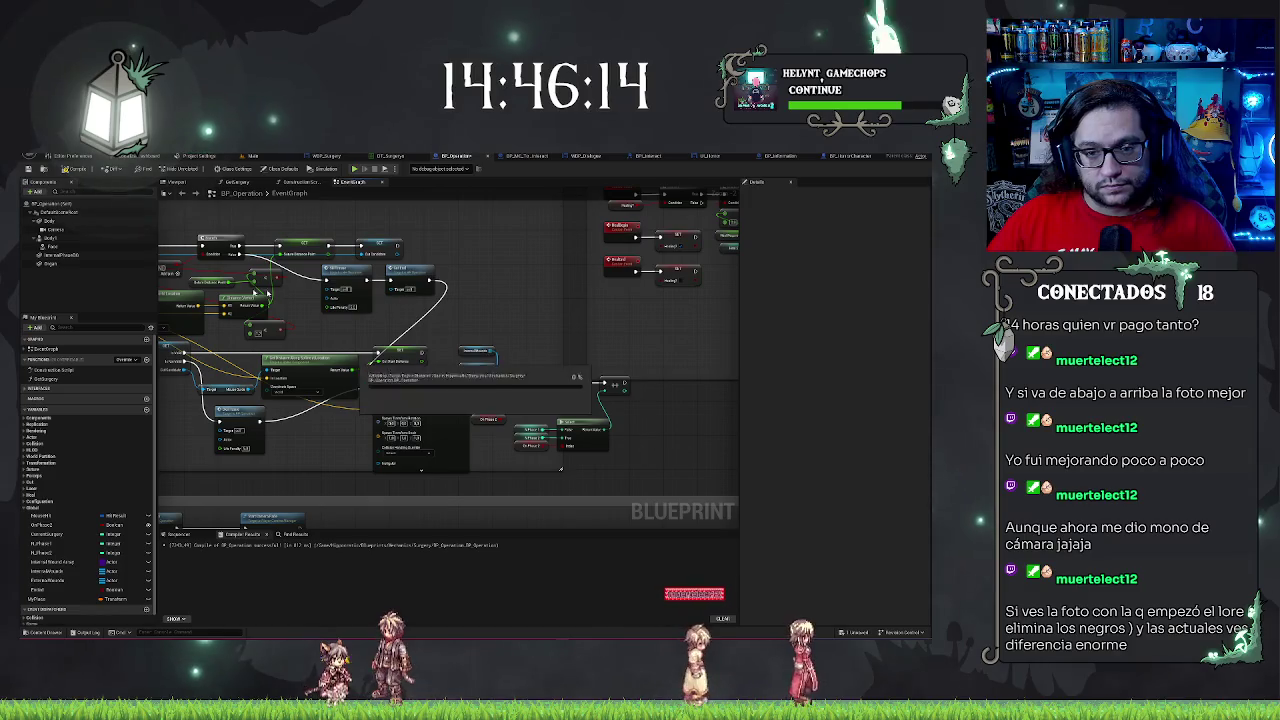
{"action": "left_click", "coordinate": [70, 168]}
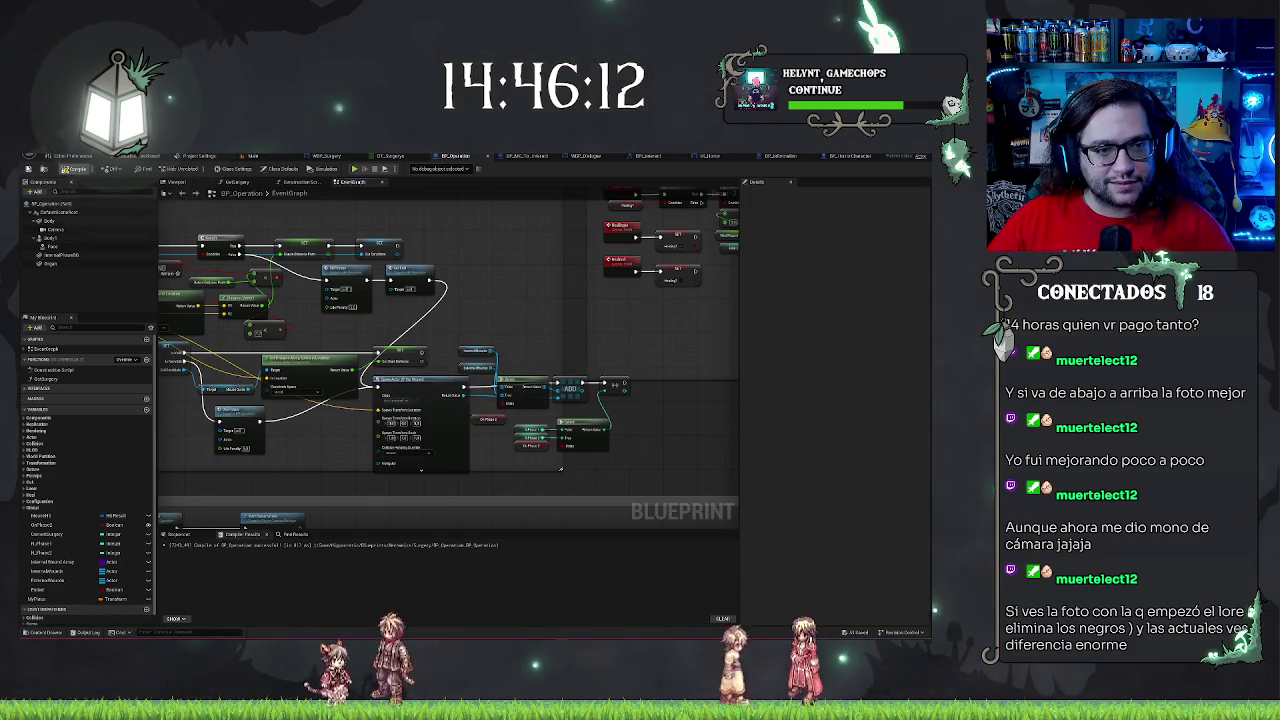
{"action": "scroll", "coordinate": [531, 369], "scroll_direction": "up", "scroll_amount": 2}
{"action": "mouse_move", "coordinate": [512, 424]}
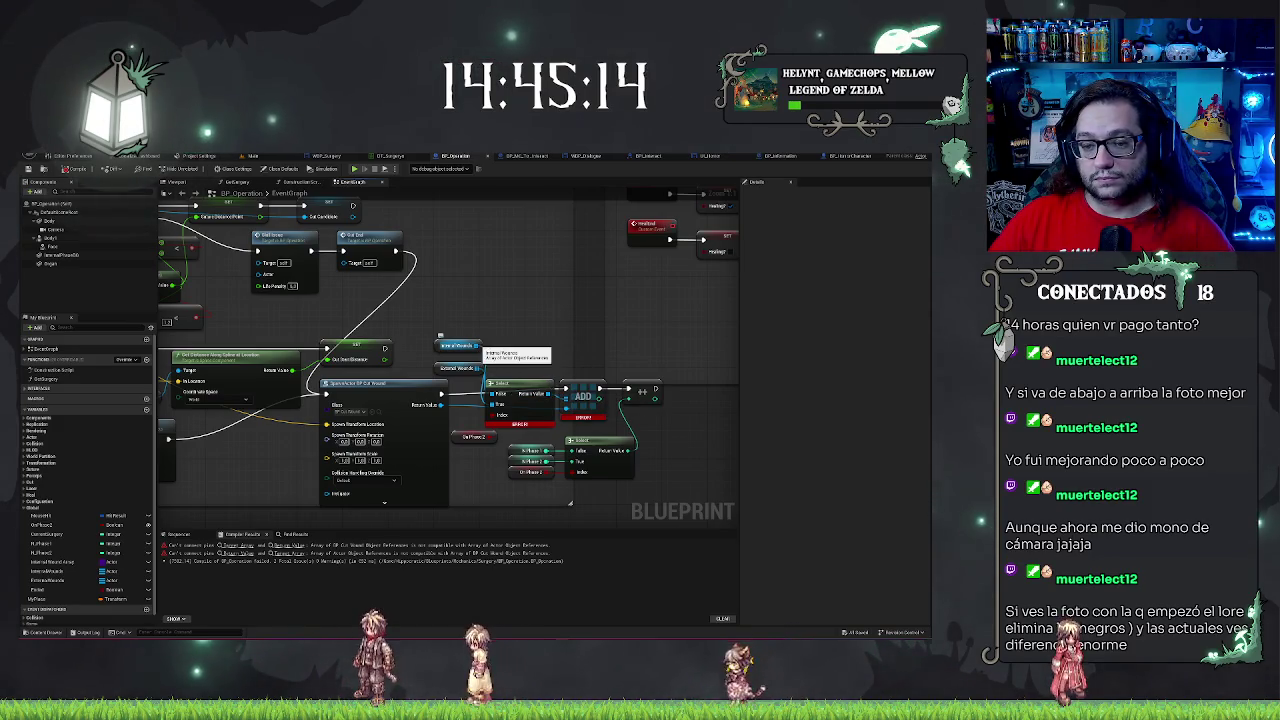
{"action": "left_click", "coordinate": [524, 407]}
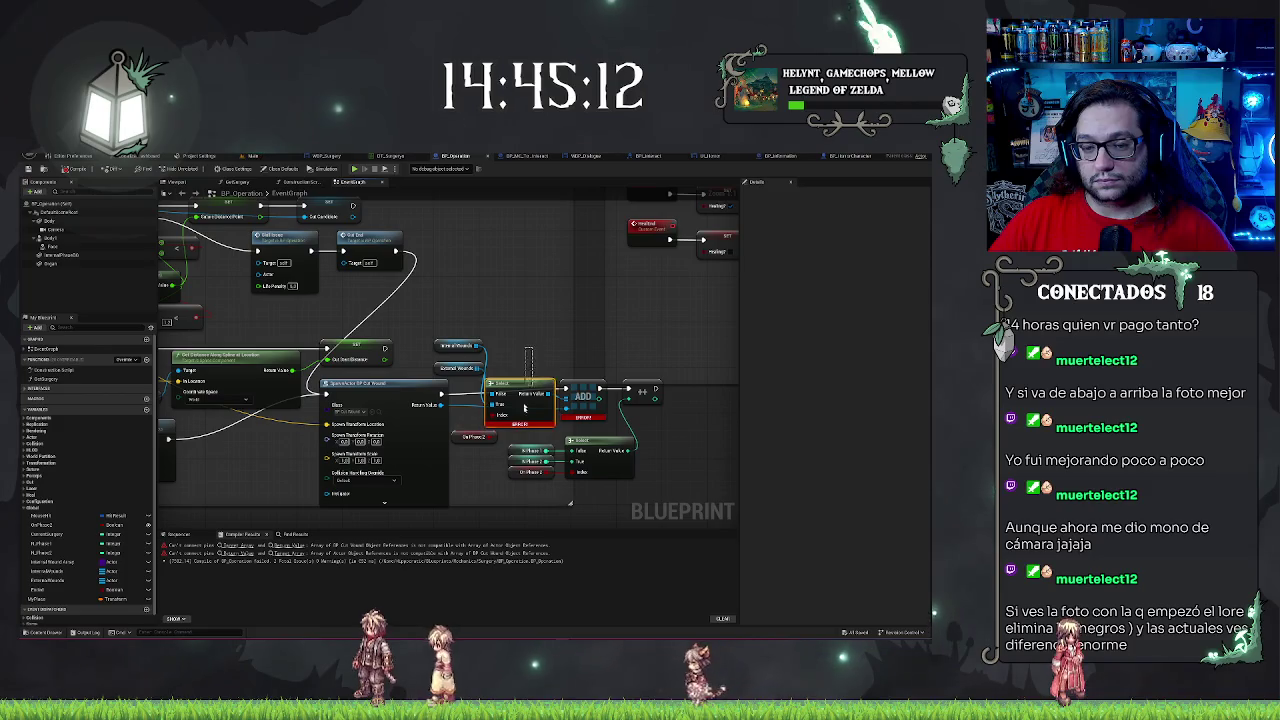
- Wire the Select result into the Branch and duplicate the ADD node for its True and False paths
{"action": "key", "text": "Delete"}
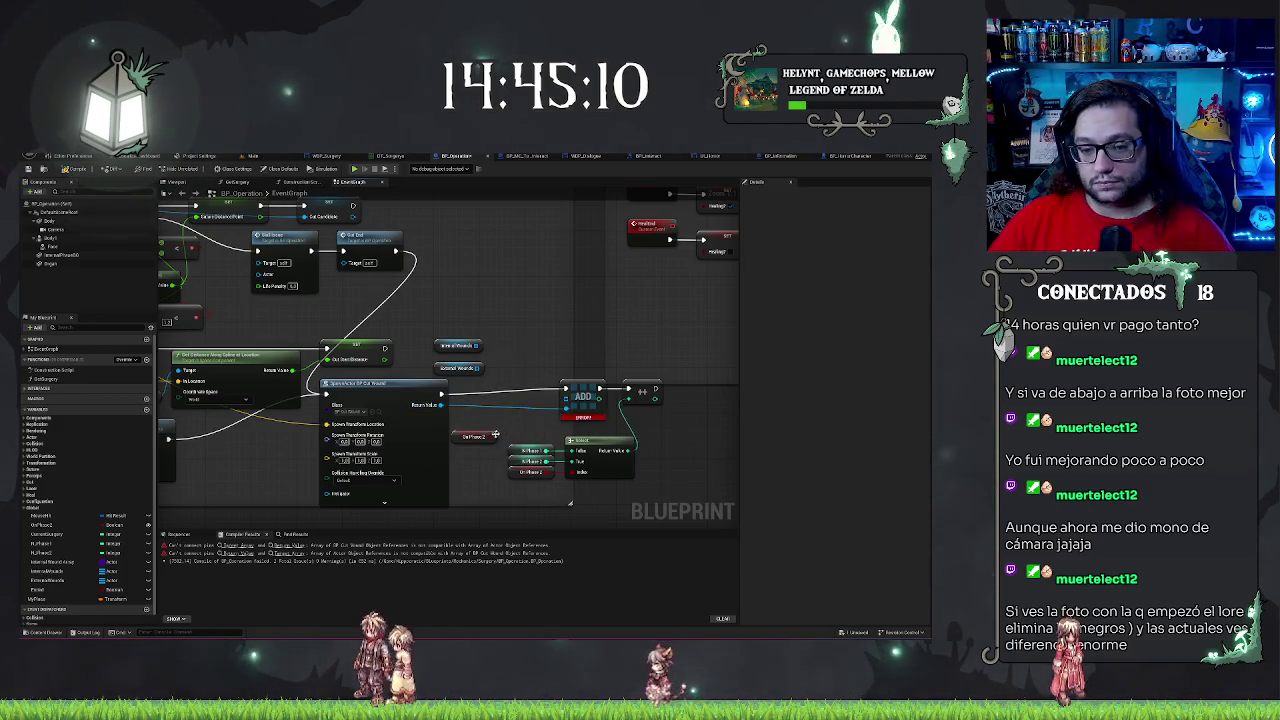
{"action": "key", "text": "ctrl+z"}
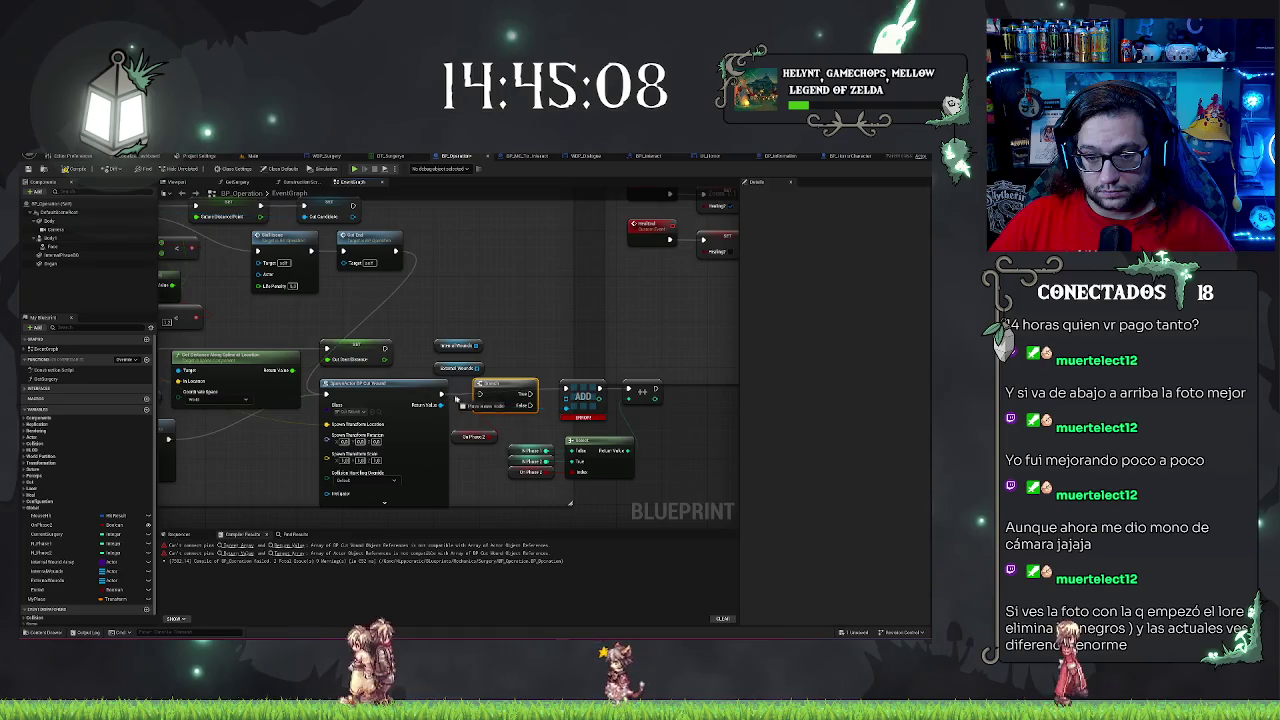
{"action": "left_click_drag", "start_coordinate": [443, 404], "coordinate": [580, 388]}
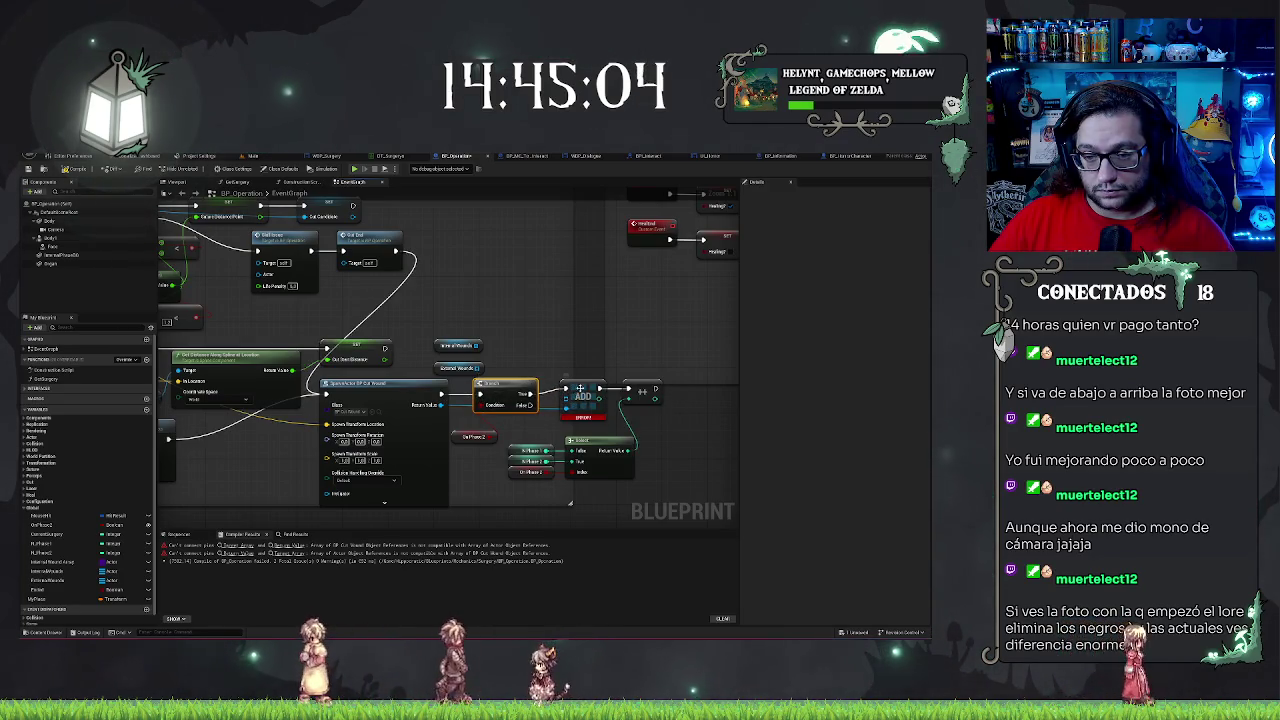
{"action": "left_click_drag", "start_coordinate": [582, 392], "coordinate": [584, 355]}
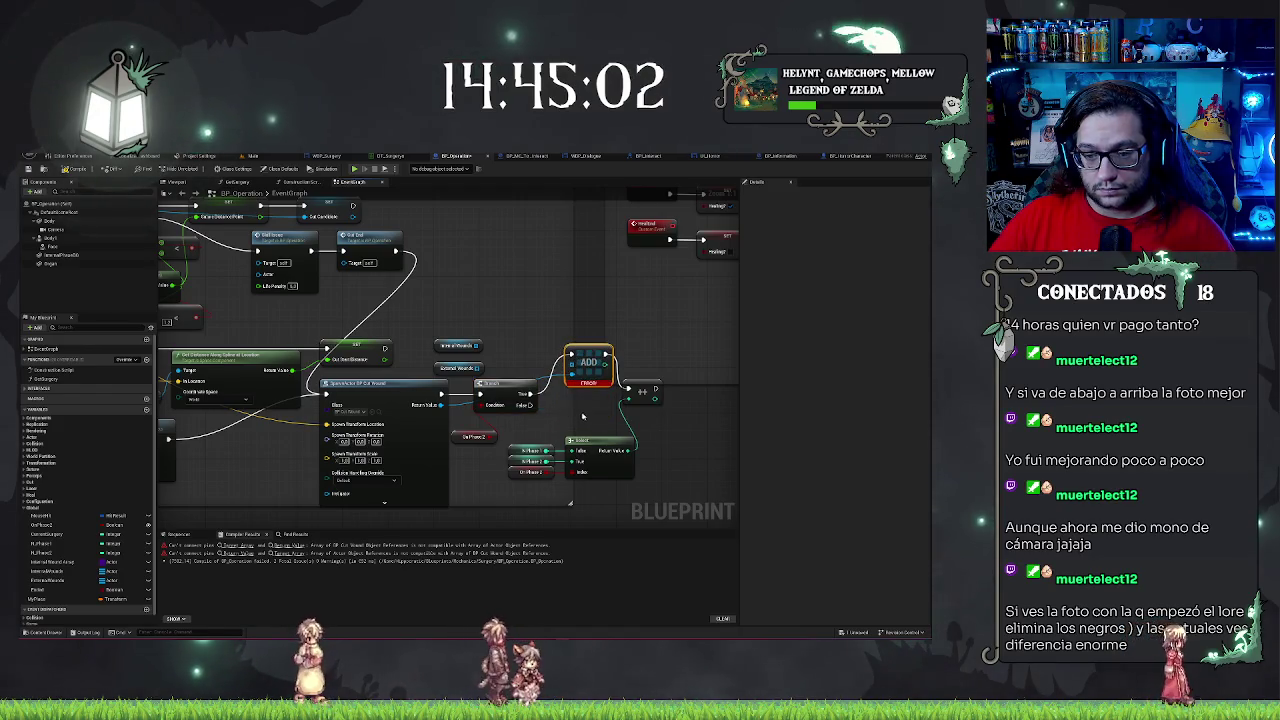
{"action": "key", "text": "ctrl+w"}
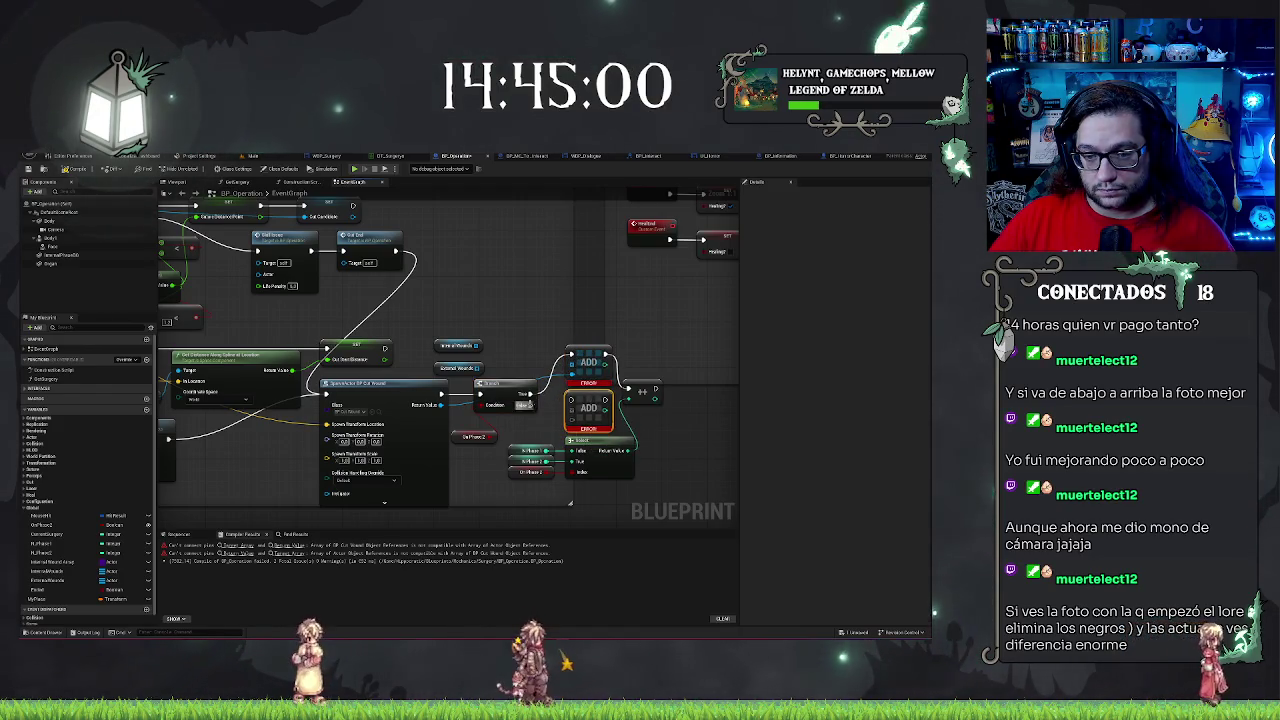
{"action": "left_click_drag", "start_coordinate": [530, 403], "coordinate": [568, 401]}
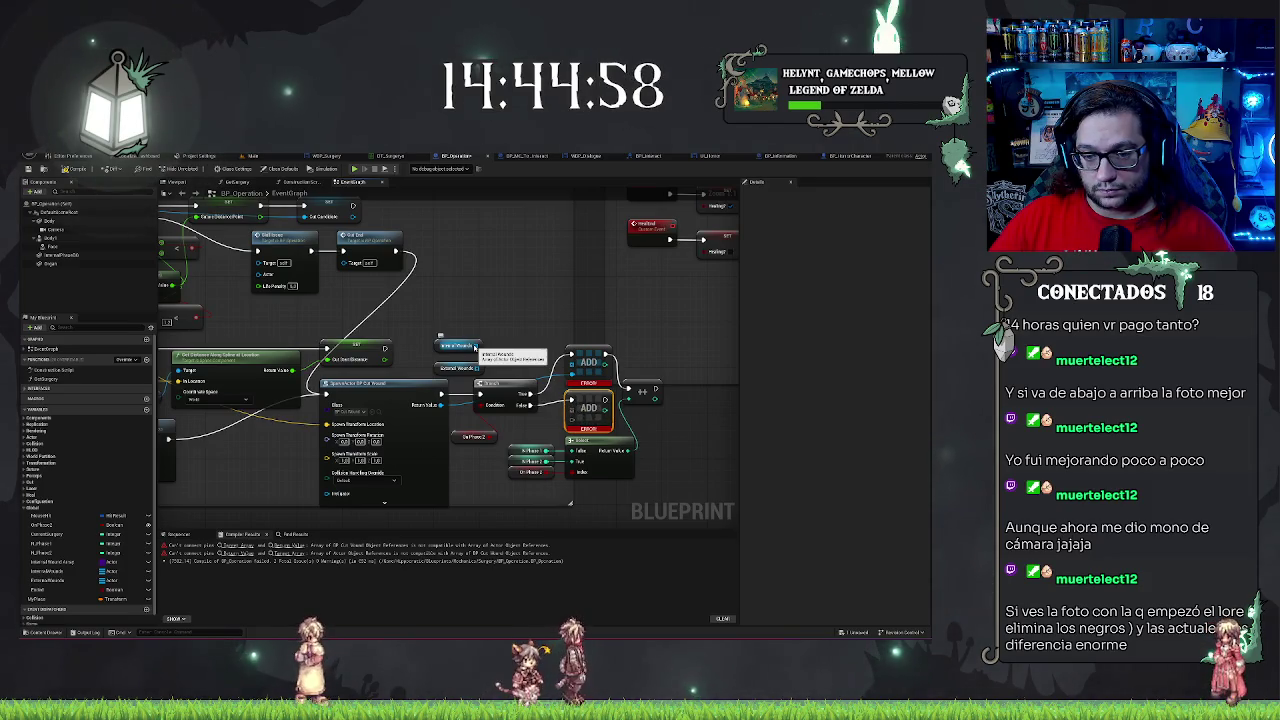
{"action": "left_click_drag", "start_coordinate": [475, 347], "coordinate": [476, 348]}
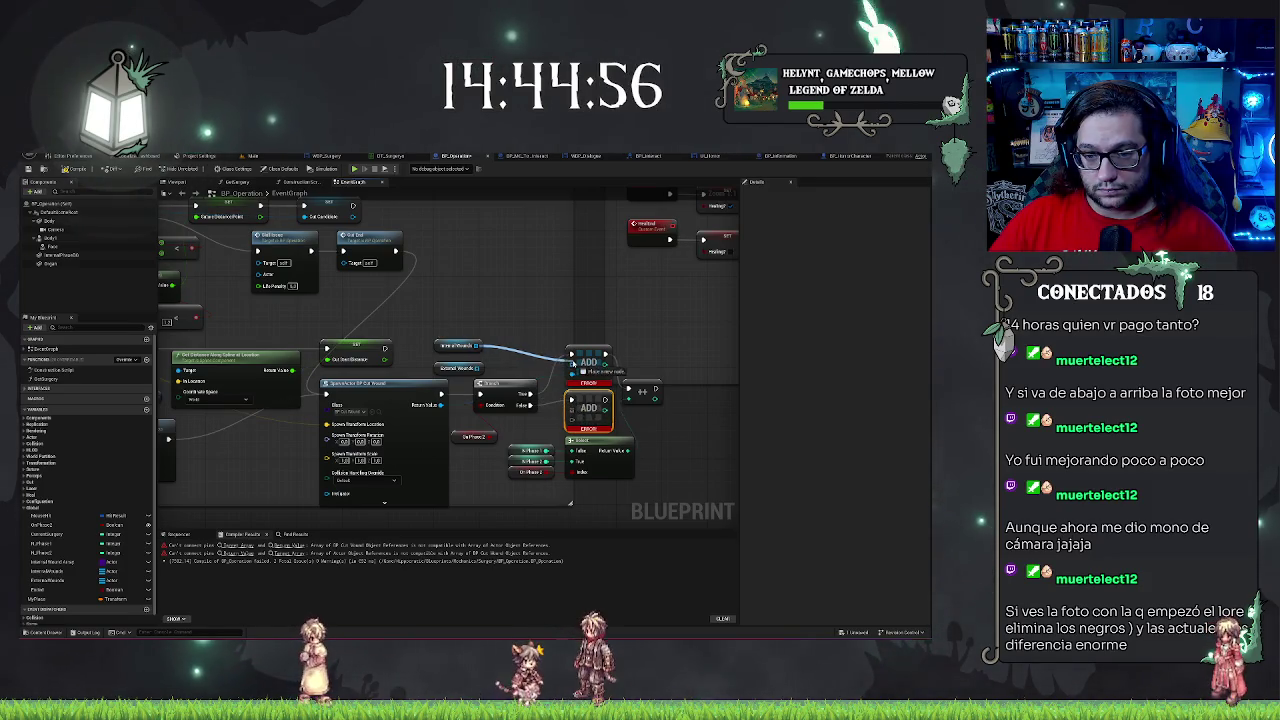
{"action": "left_click_drag", "start_coordinate": [572, 362], "coordinate": [571, 355]}
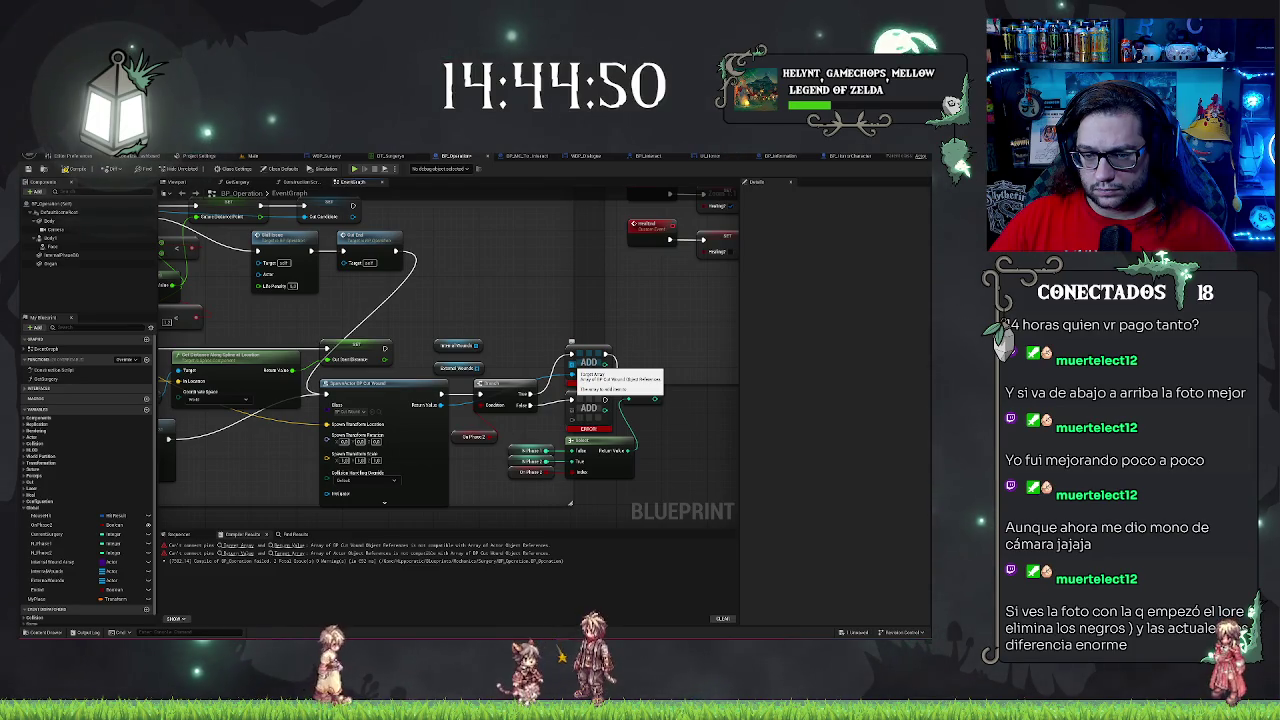
- Add an array Add node from Internal Wounds, check its error, and undo the last wire
{"action": "left_click_drag", "start_coordinate": [477, 345], "coordinate": [508, 327]}
{"action": "type", "text": "add"}
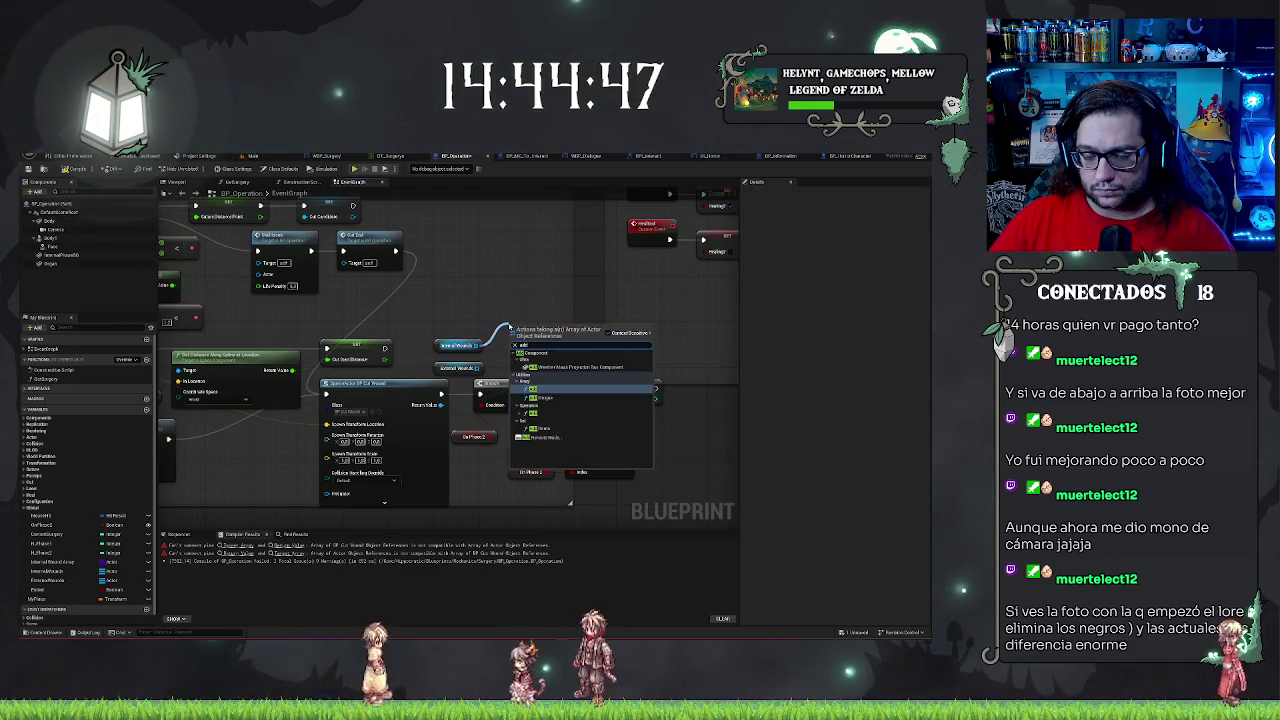
{"action": "key", "text": "Return"}
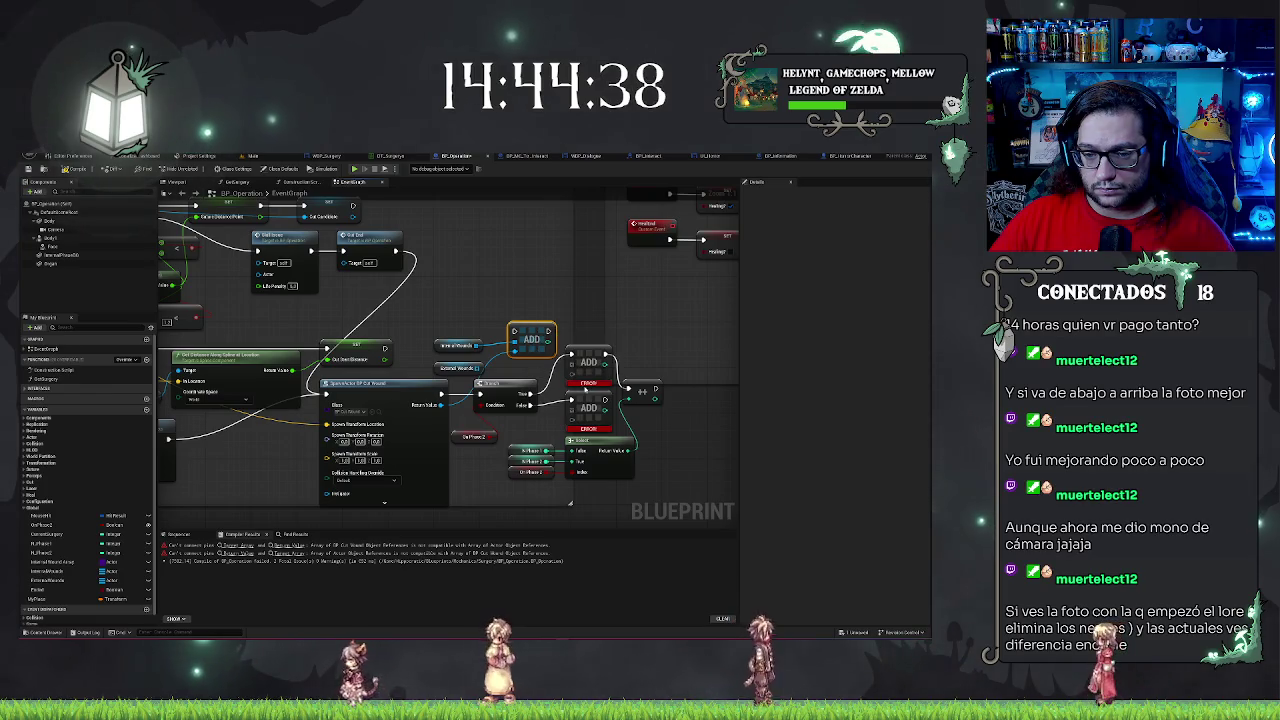
{"action": "mouse_move", "coordinate": [583, 383]}
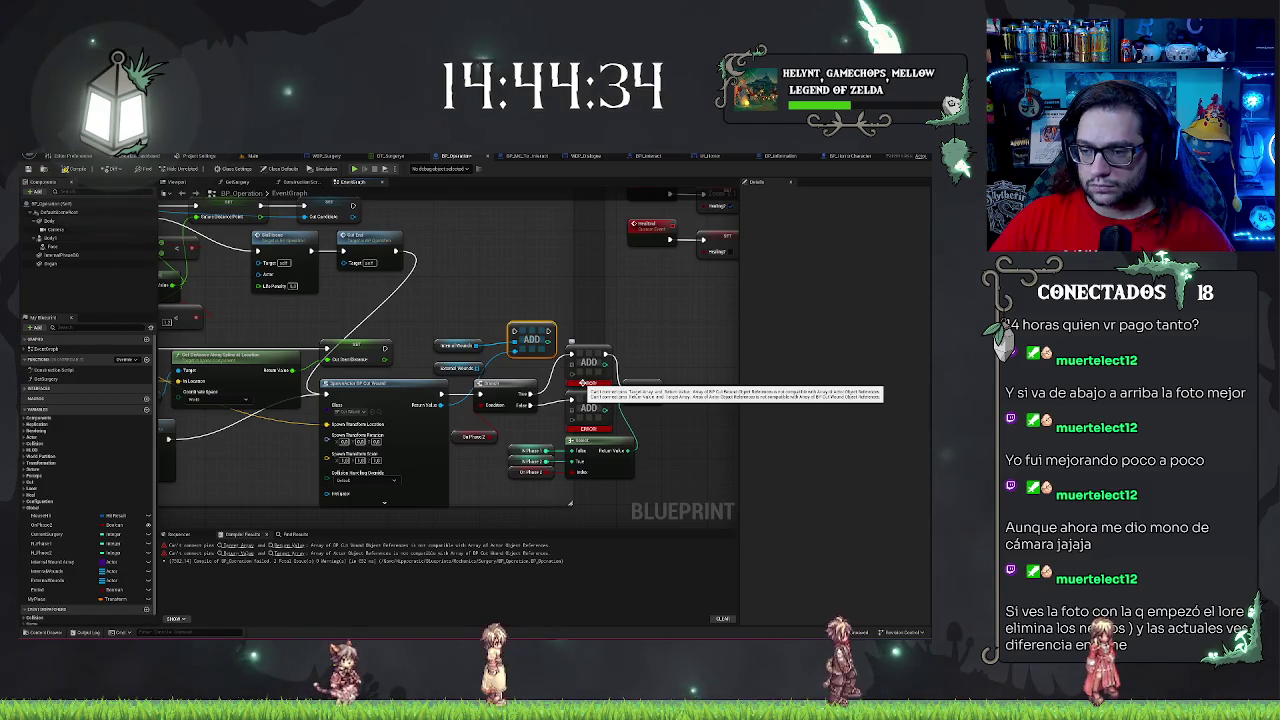
{"action": "key", "text": "ctrl+z"}
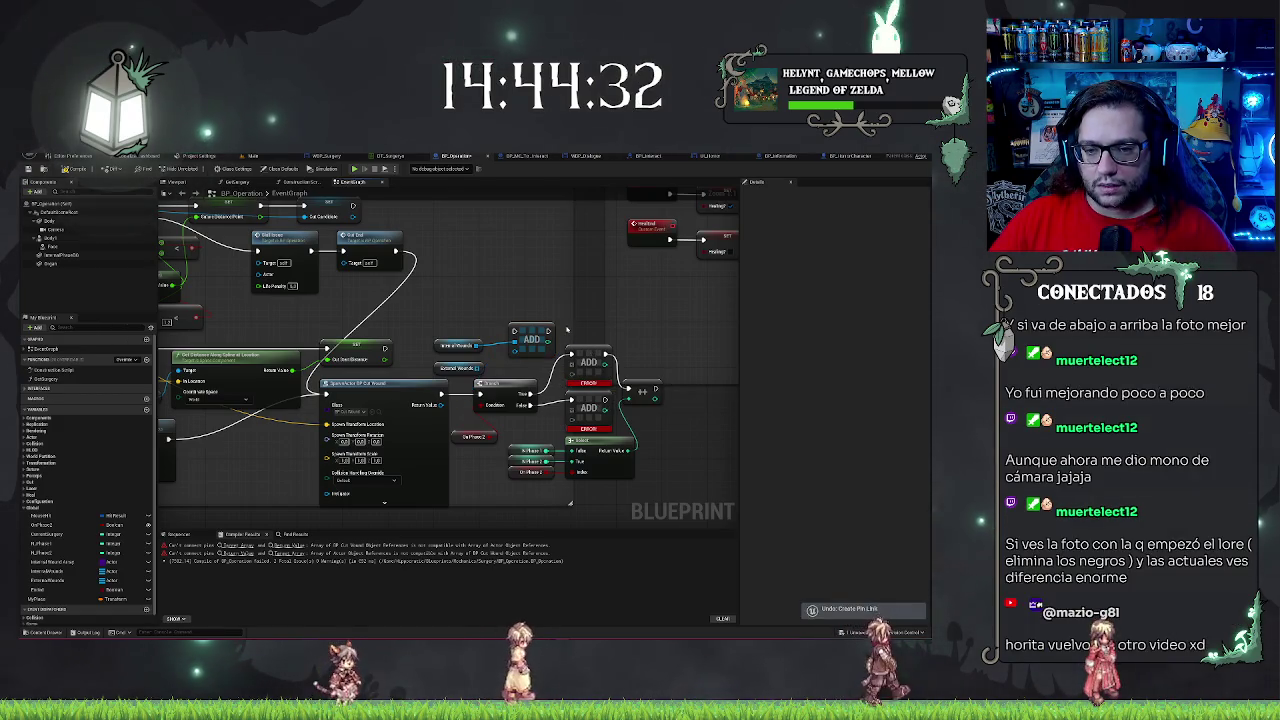
- Revert the erroneous Add node edits, restoring the Select node
{"action": "key", "text": "Delete"}
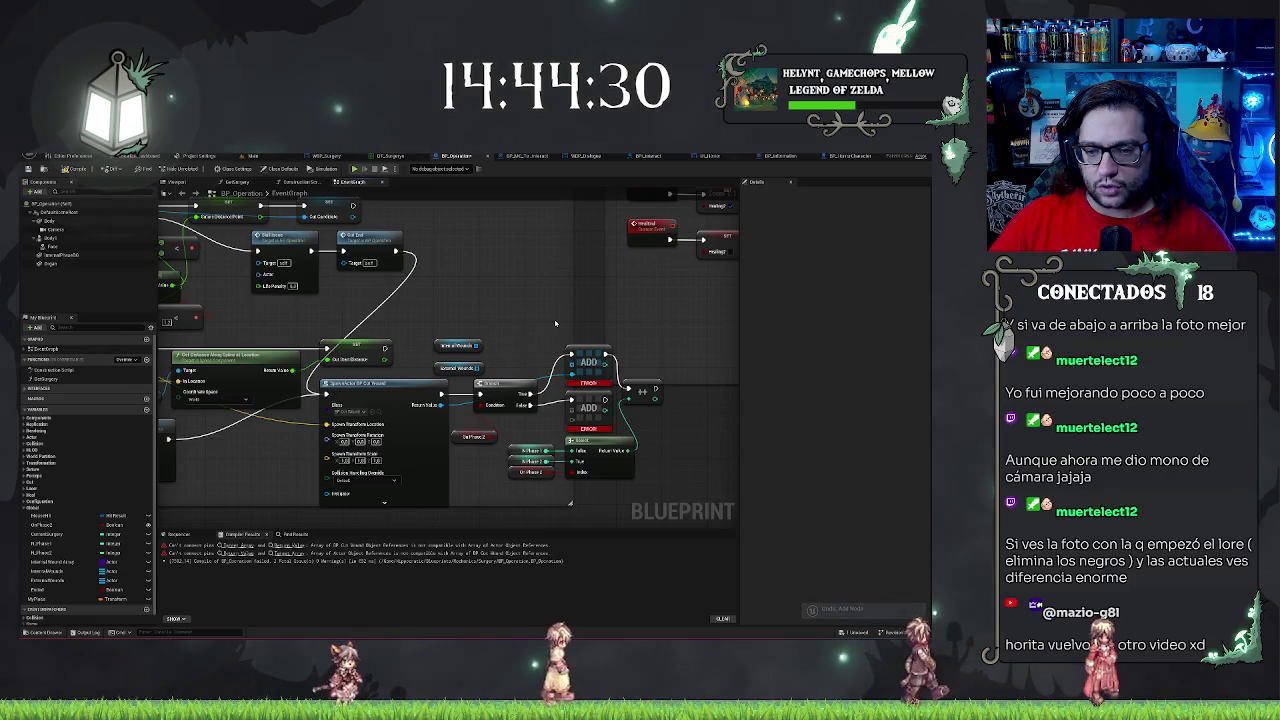
{"action": "key", "text": "ctrl+z"}
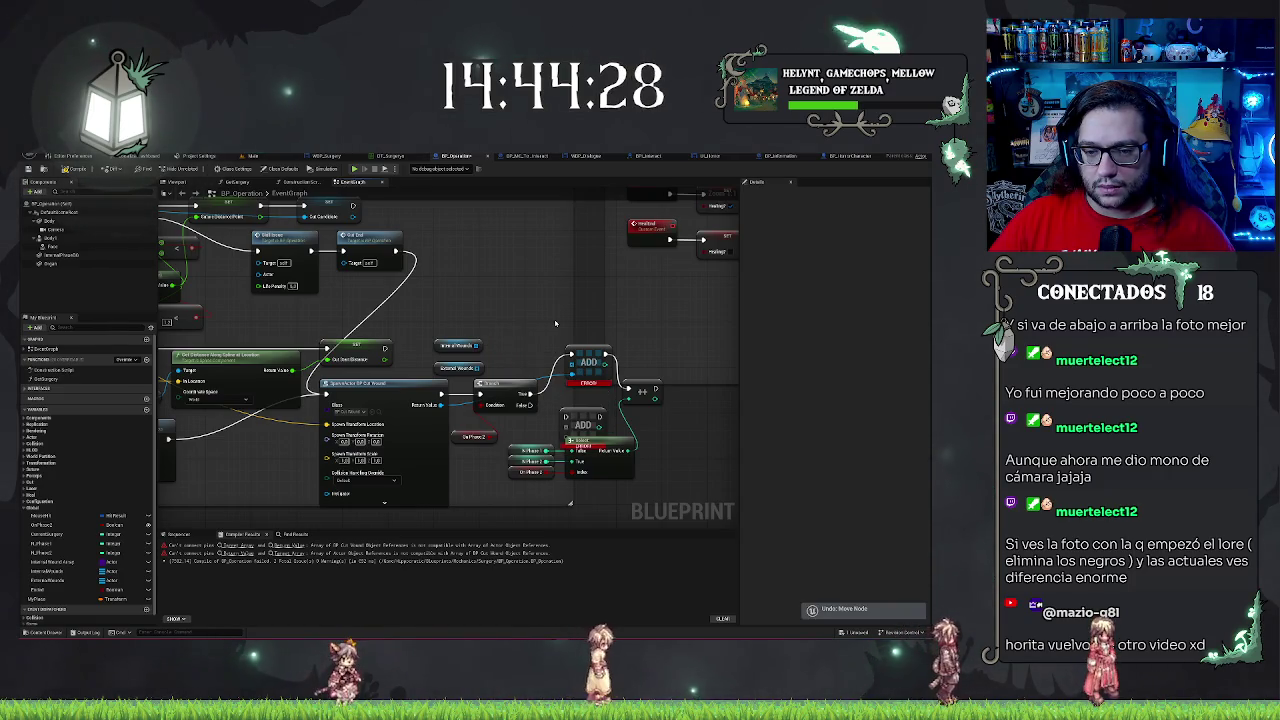
{"action": "key", "text": "ctrl+z"}
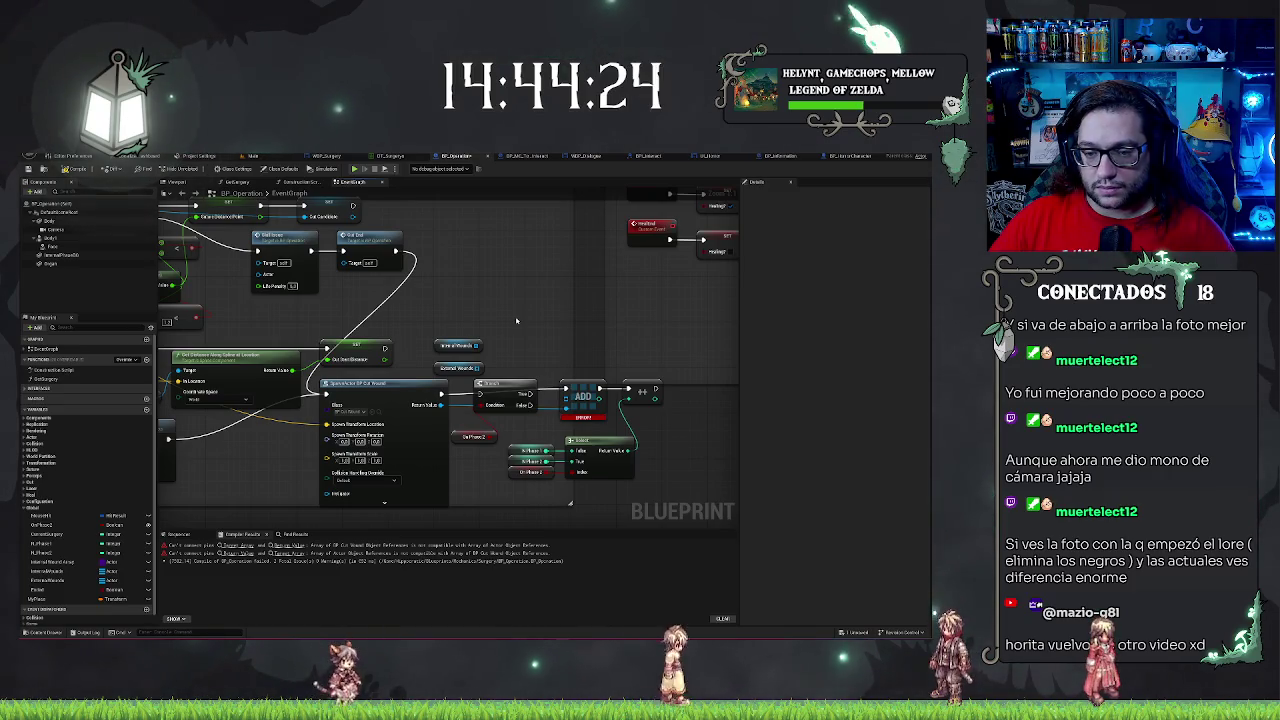
{"action": "key", "text": "ctrl+z"}
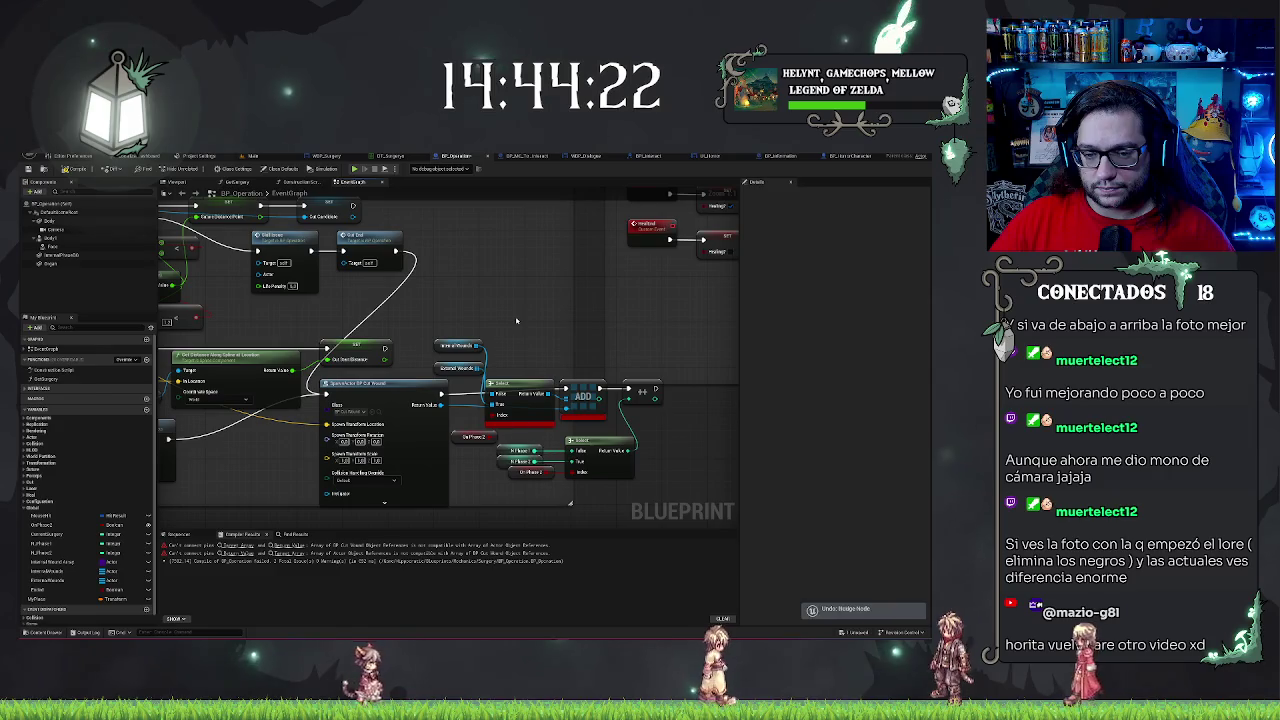
{"action": "key", "text": "ctrl+y"}
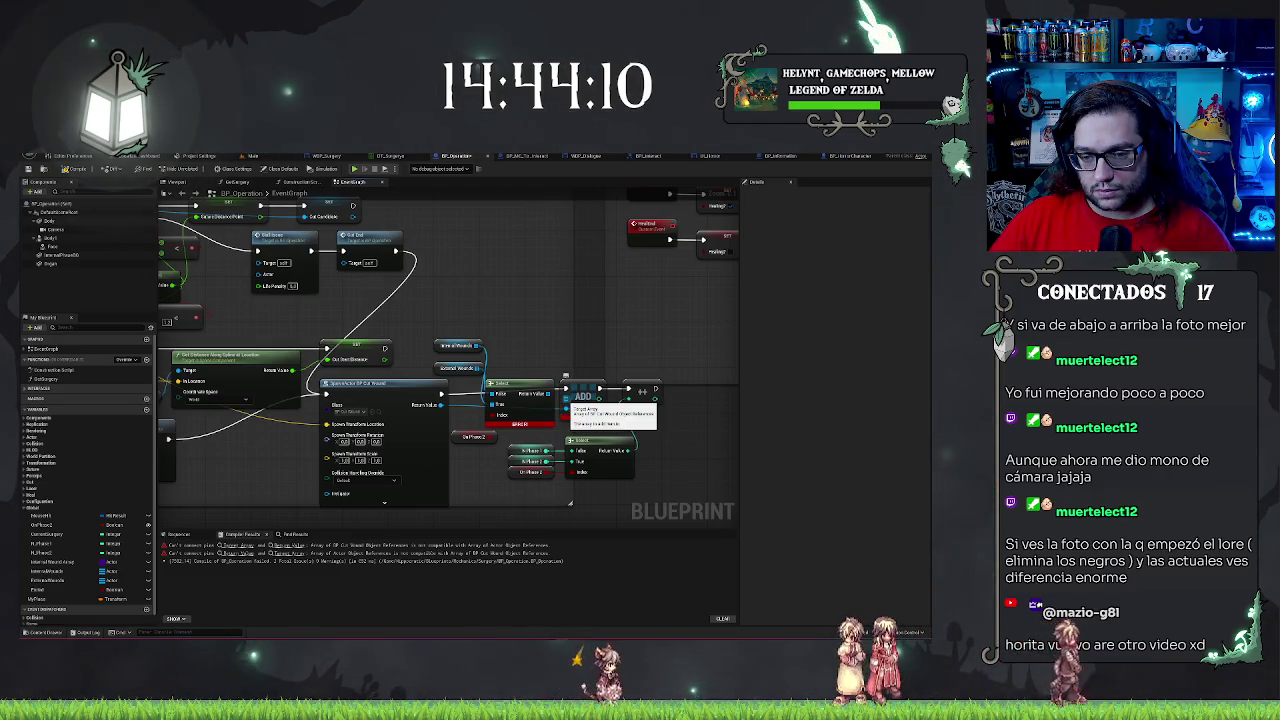
- Add an array Add node from Normal Wounds, feed it the Select result, and delete the broken Add
{"action": "left_click_drag", "start_coordinate": [478, 345], "coordinate": [535, 320]}
{"action": "type", "text": "add"}
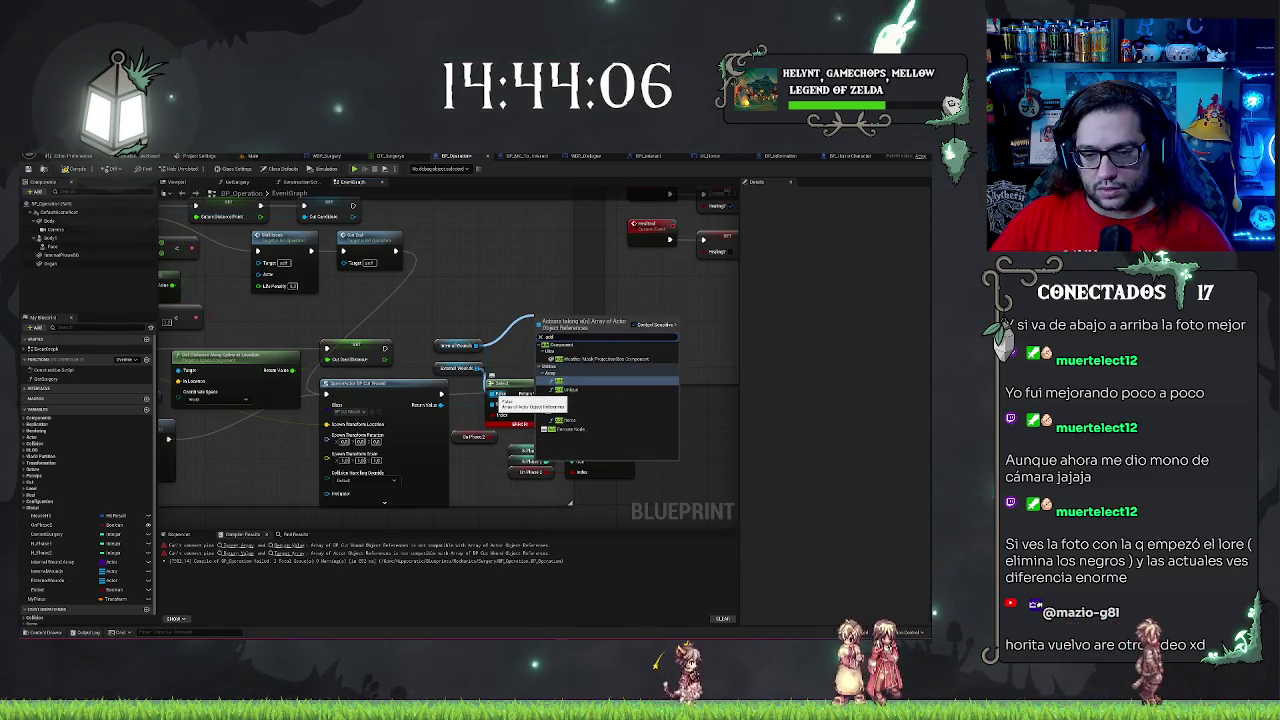
{"action": "left_click", "coordinate": [577, 383]}
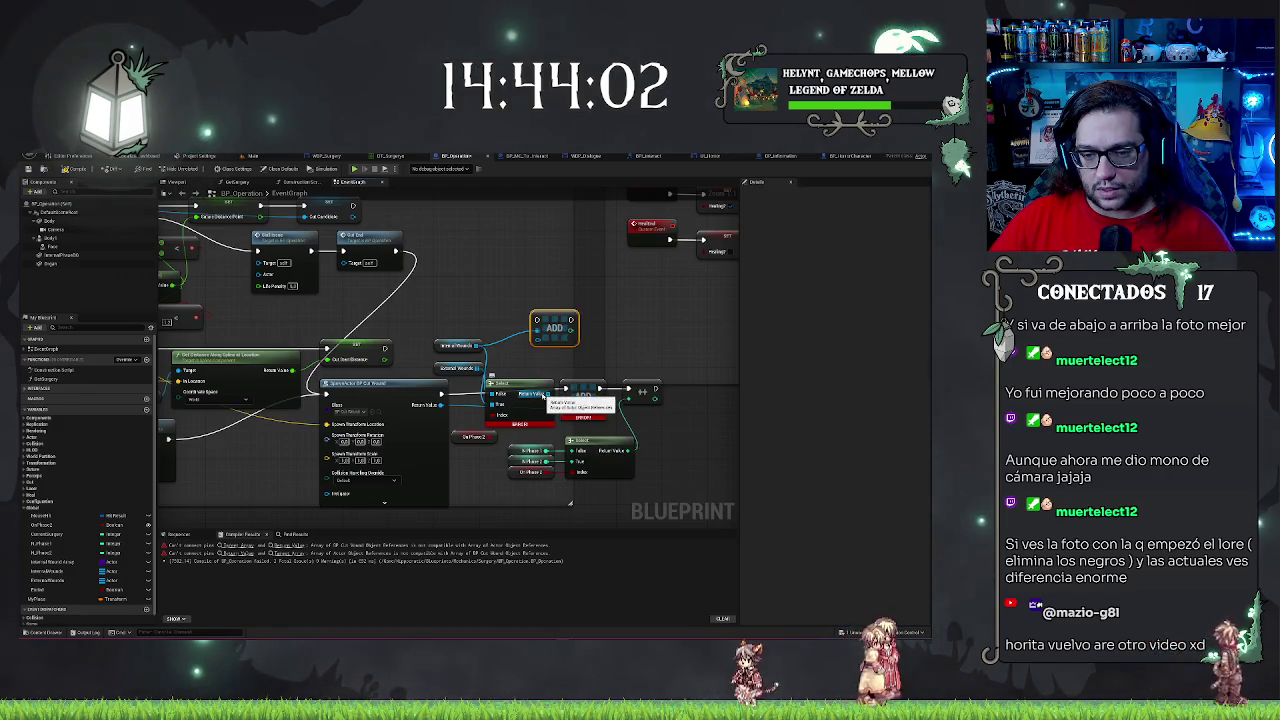
{"action": "left_click_drag", "start_coordinate": [543, 395], "coordinate": [538, 334]}
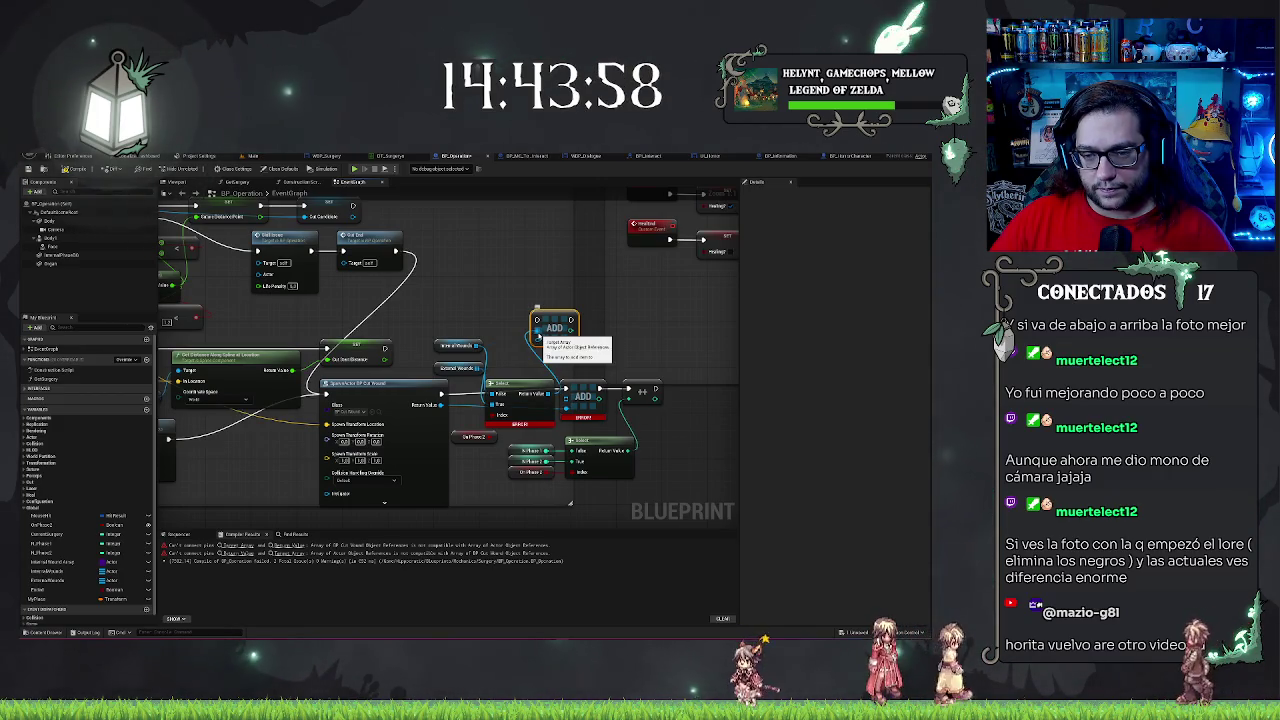
{"action": "left_click", "coordinate": [583, 398]}
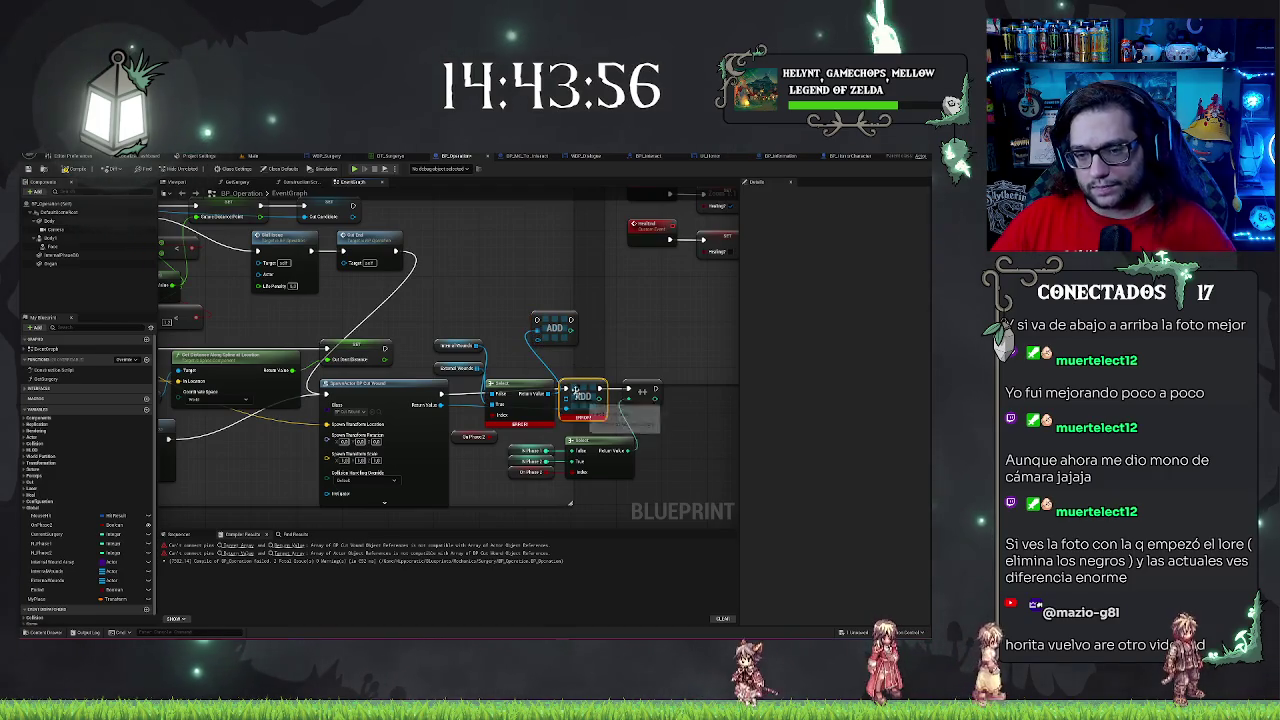
{"action": "key", "text": "Delete"}
{"action": "left_click_drag", "start_coordinate": [555, 320], "coordinate": [589, 390]}
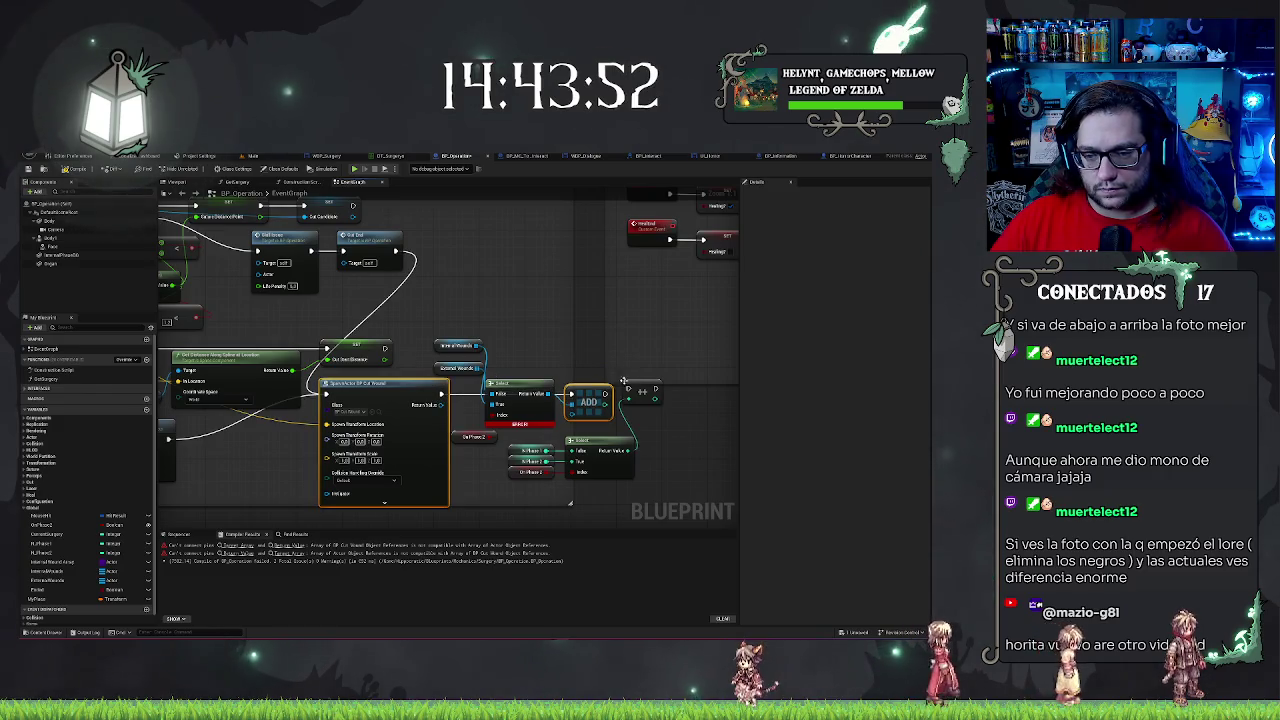
- Wire the Select Return Value into the new Add node, compile, and start Play In Editor
{"action": "left_click", "coordinate": [630, 391]}
{"action": "left_click_drag", "start_coordinate": [676, 379], "coordinate": [572, 415]}
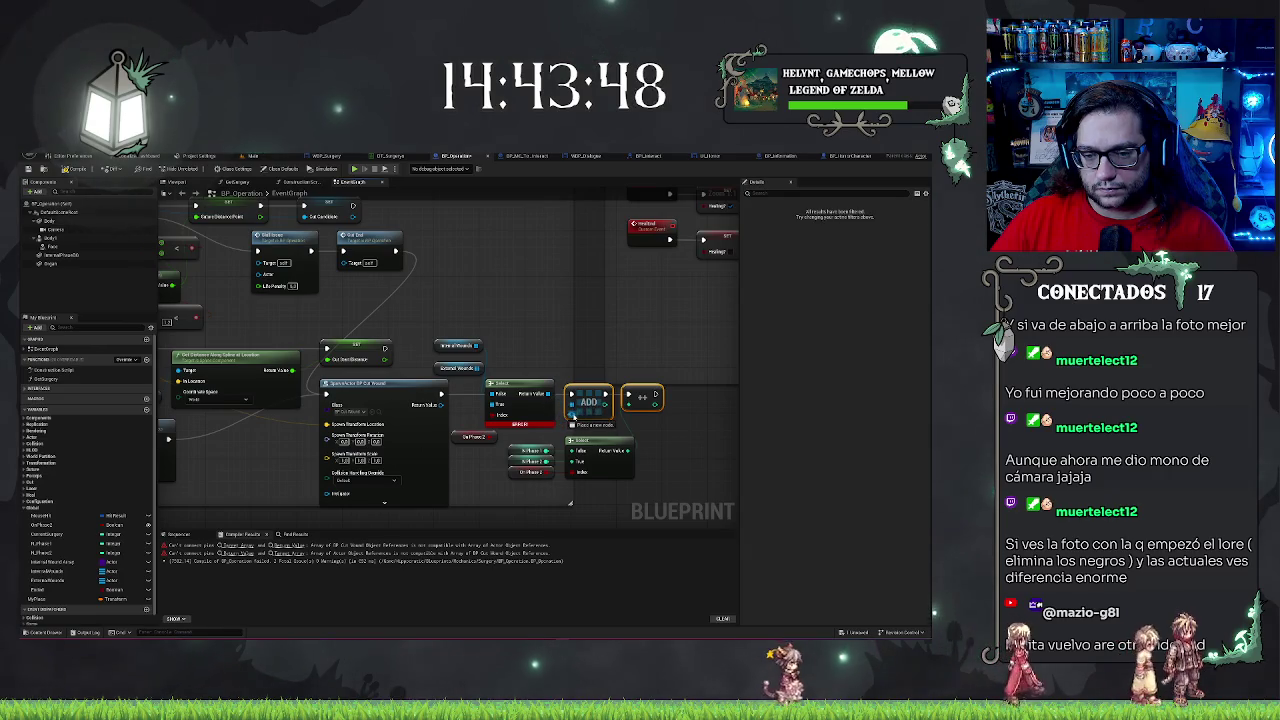
{"action": "left_click_drag", "start_coordinate": [440, 410], "coordinate": [606, 389]}
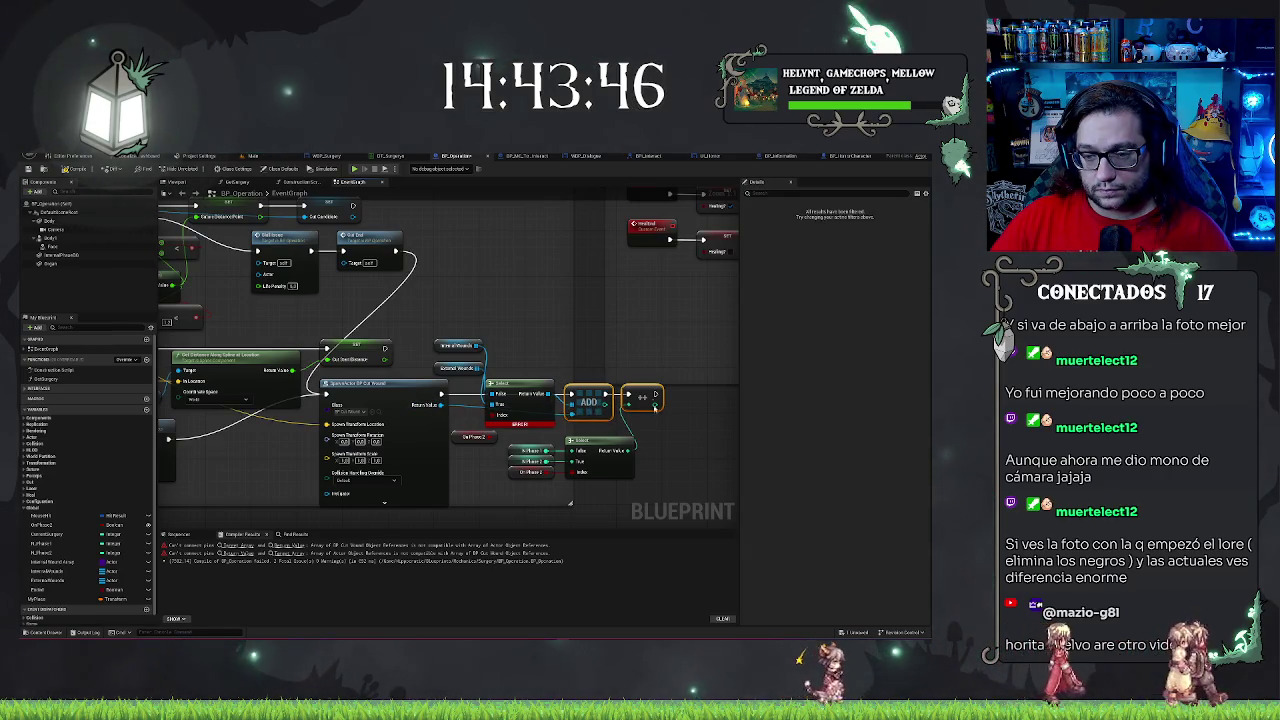
{"action": "left_click", "coordinate": [661, 443]}
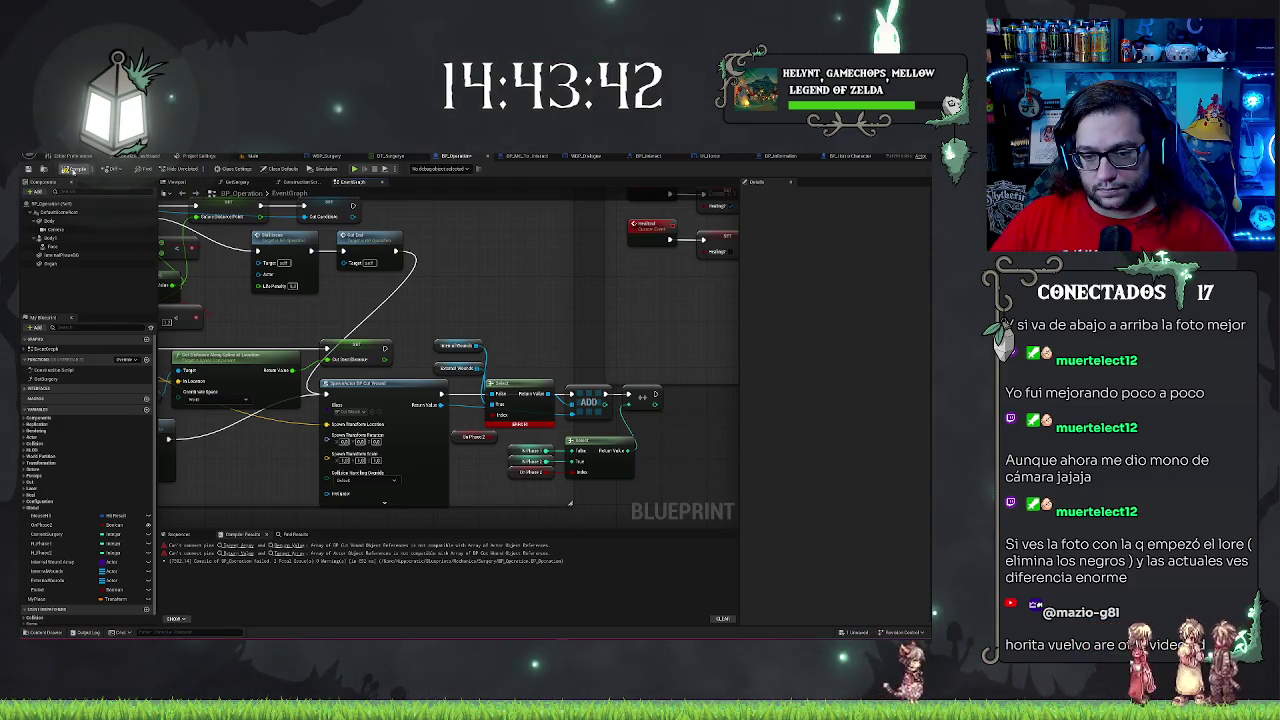
{"action": "left_click", "coordinate": [76, 170]}
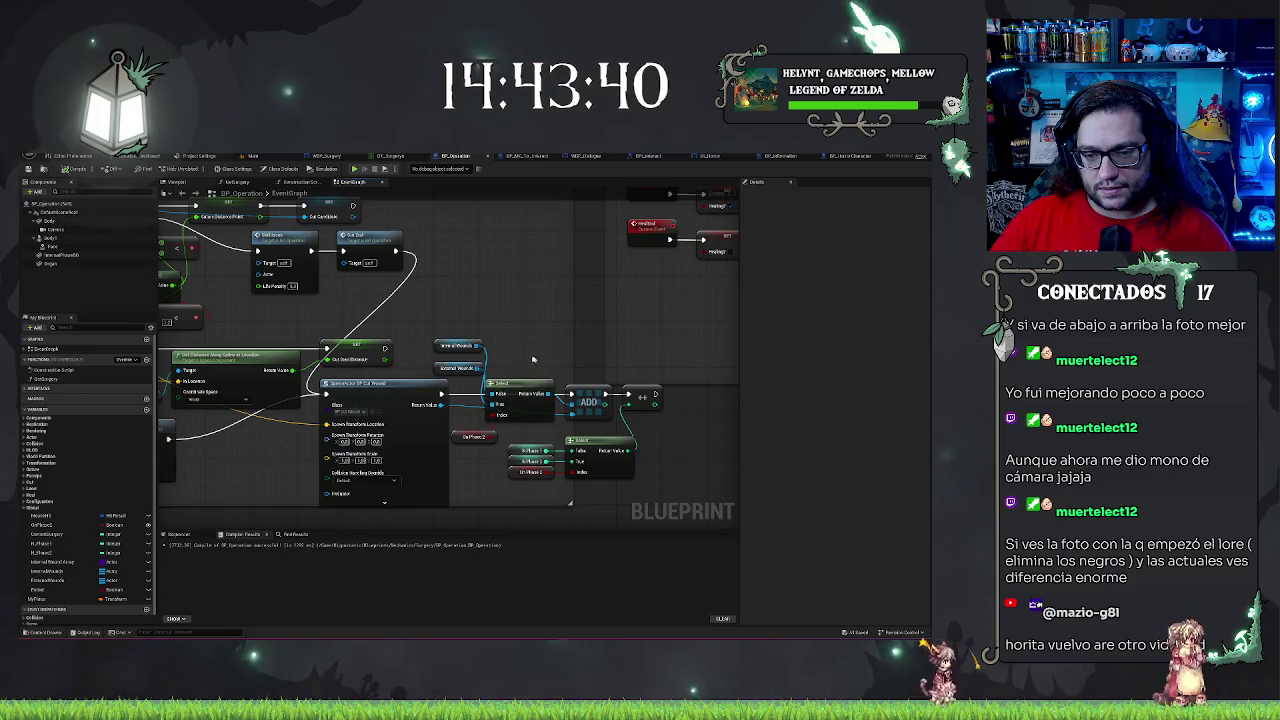
{"action": "scroll", "coordinate": [538, 350], "scroll_direction": "down", "scroll_amount": 3}
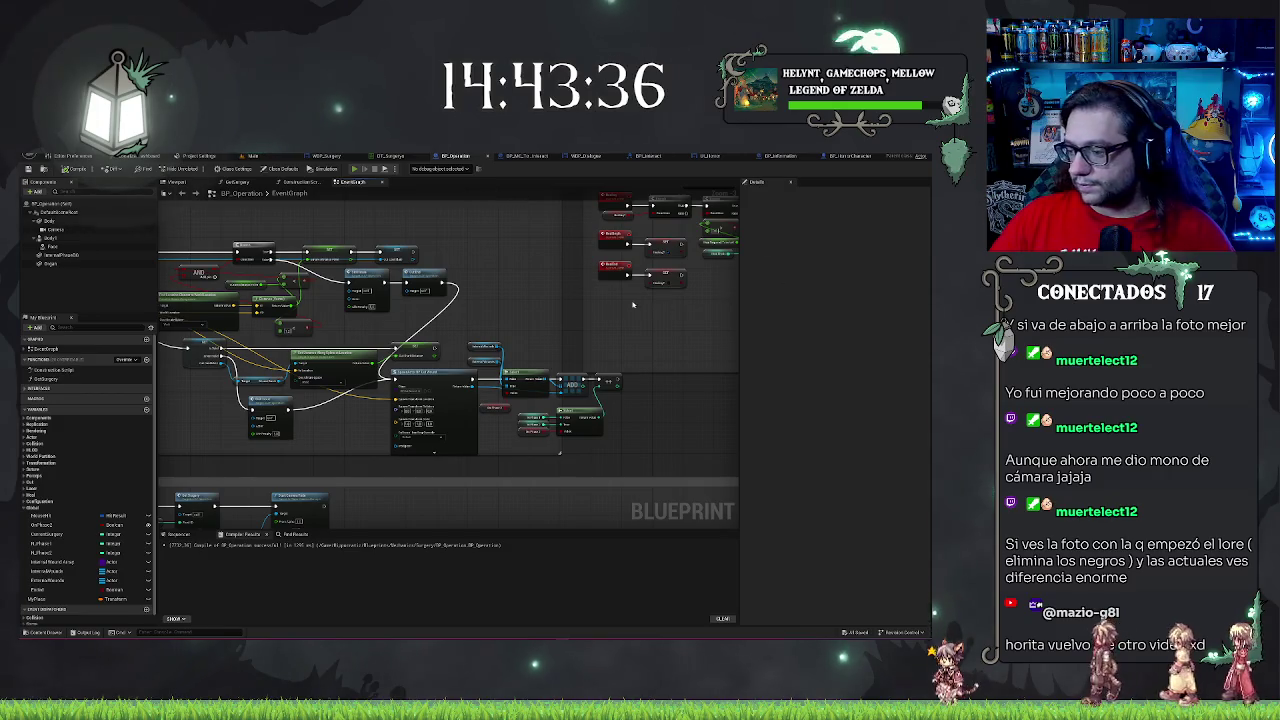
{"action": "key", "text": "alt+p"}
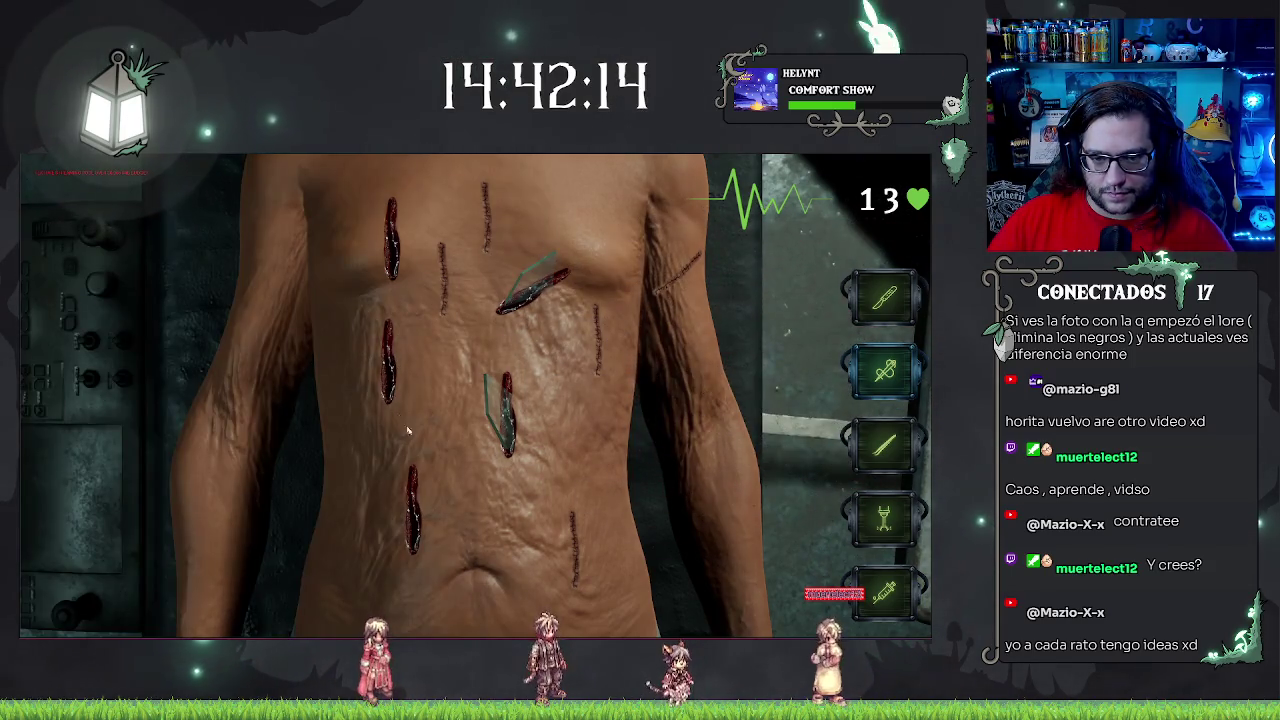
- Stitch four bleeding torso wounds, switching to surgery tool 2 midway
{"action": "left_click", "coordinate": [411, 508]}
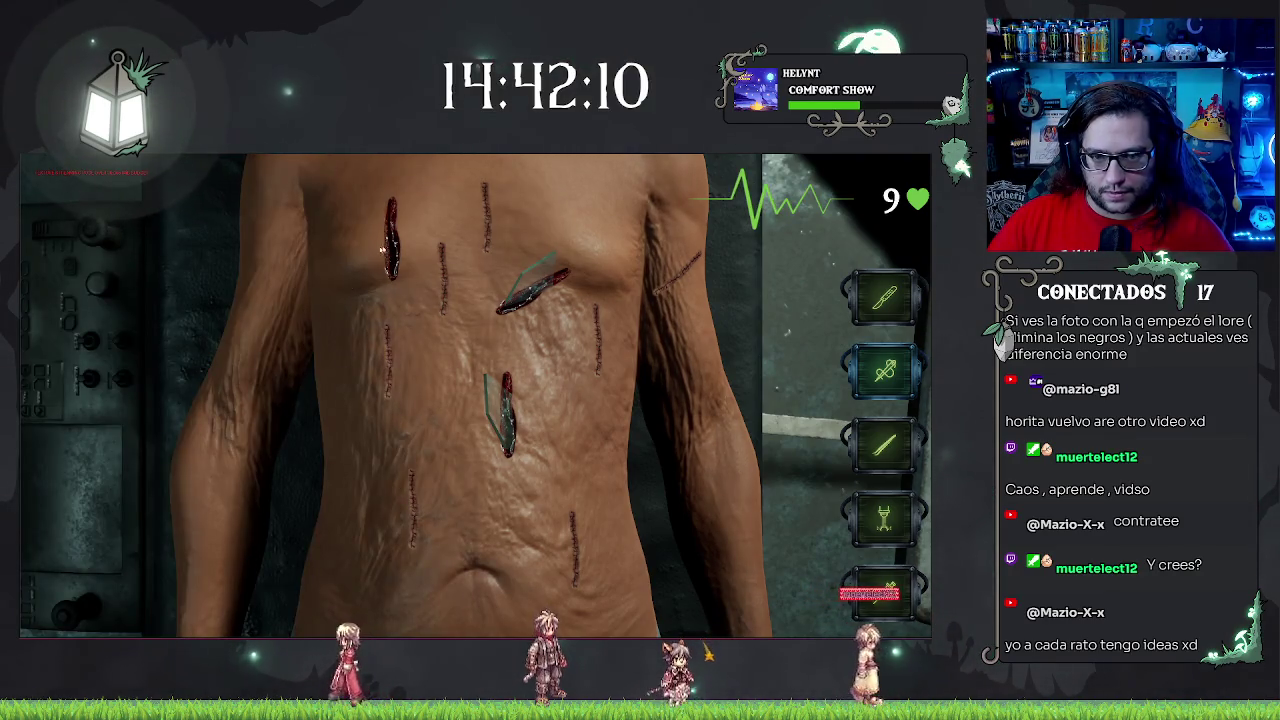
{"action": "left_click", "coordinate": [386, 242]}
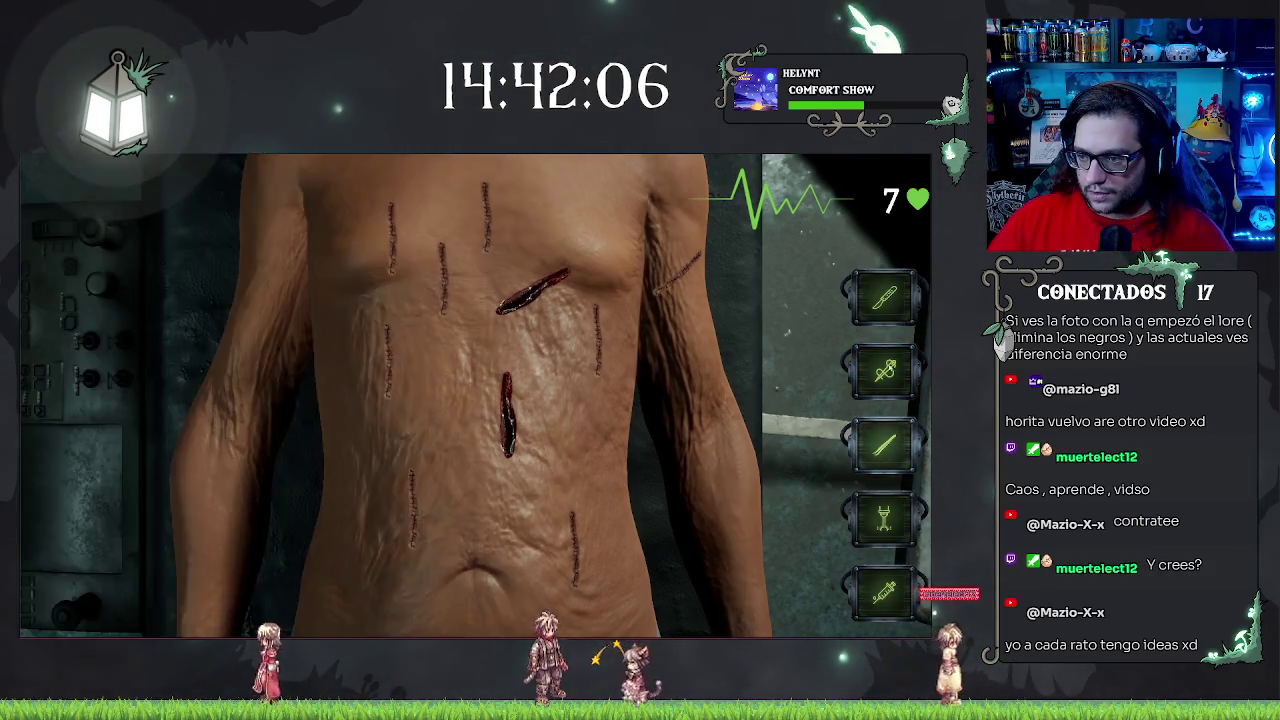
{"action": "key", "text": "2"}
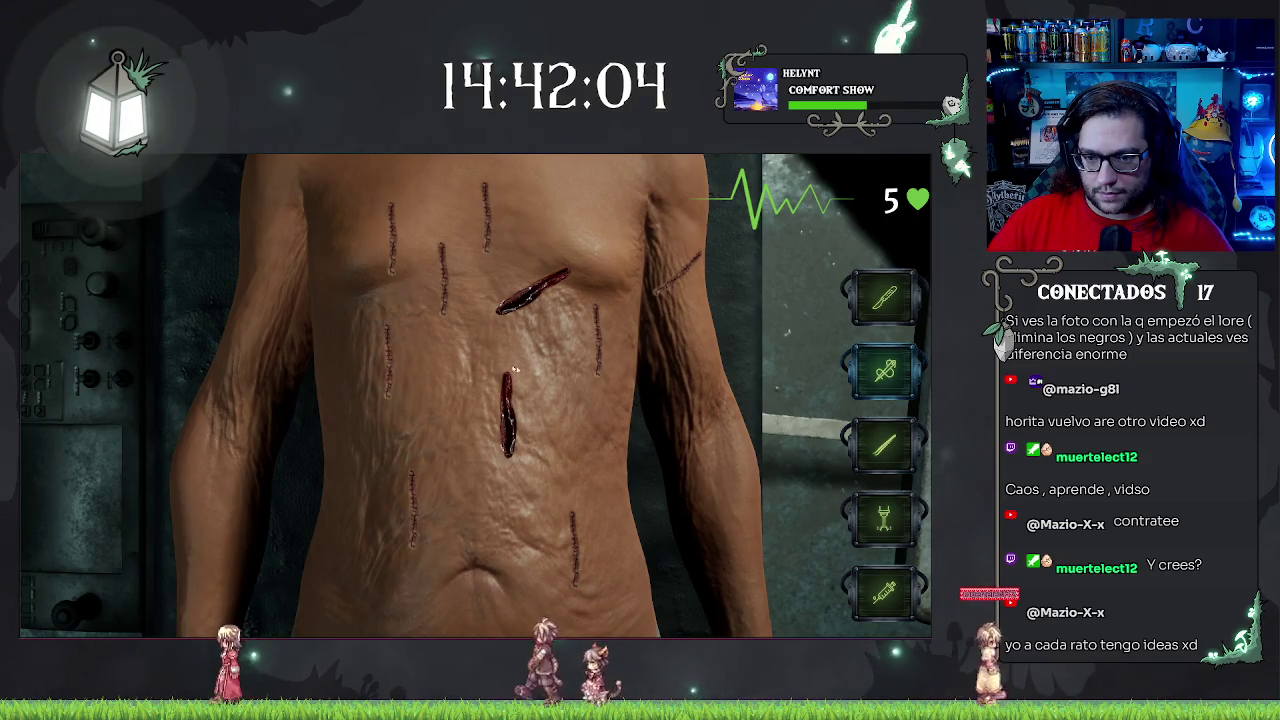
{"action": "left_click", "coordinate": [512, 385]}
{"action": "left_click", "coordinate": [560, 275]}
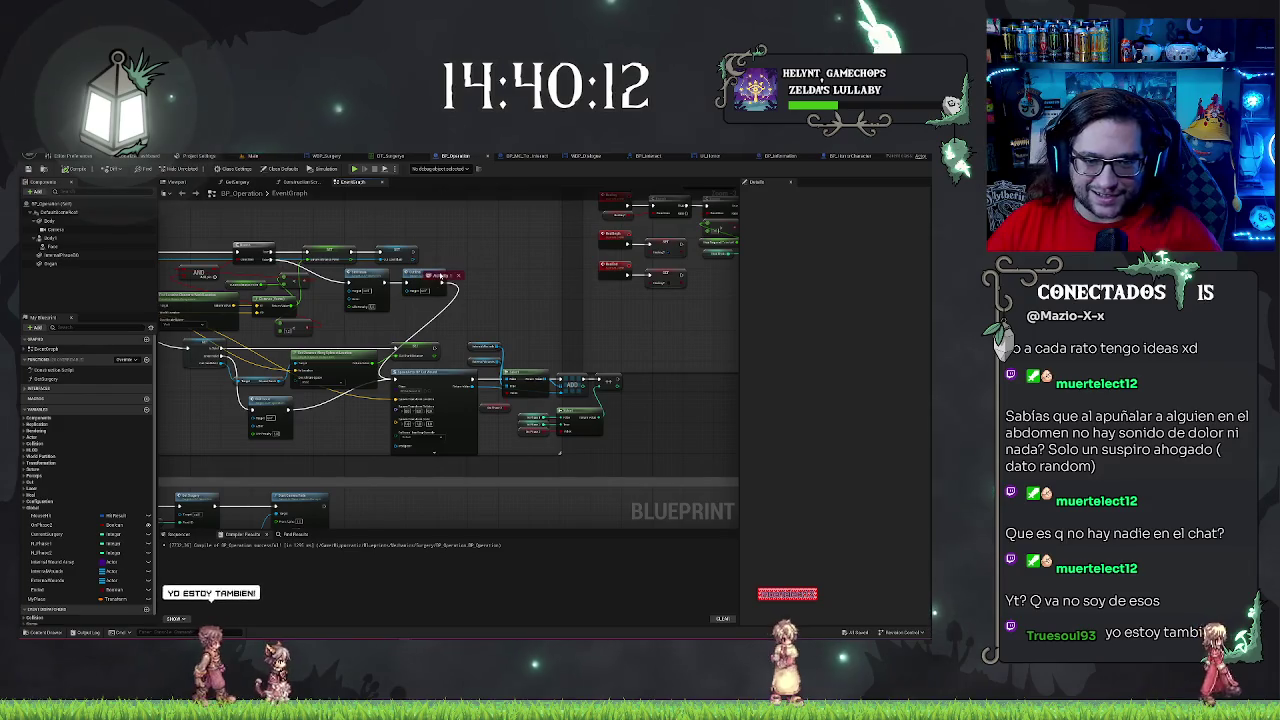
- Switch from the editor to the browser's donation activity feed
{"action": "key", "text": "alt+Tab"}
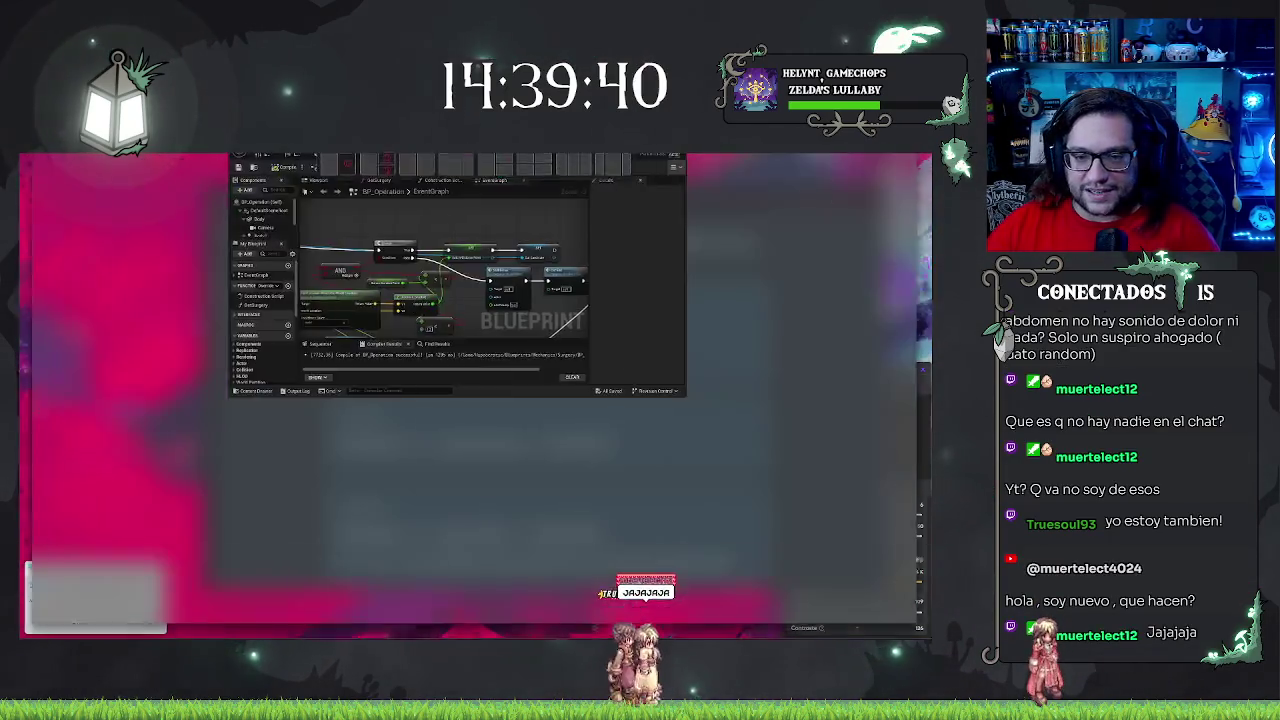
- Dismiss the Run prompt, nudge the blueprint graph, and bring the donation feed to the front
{"action": "key", "text": "super+r"}
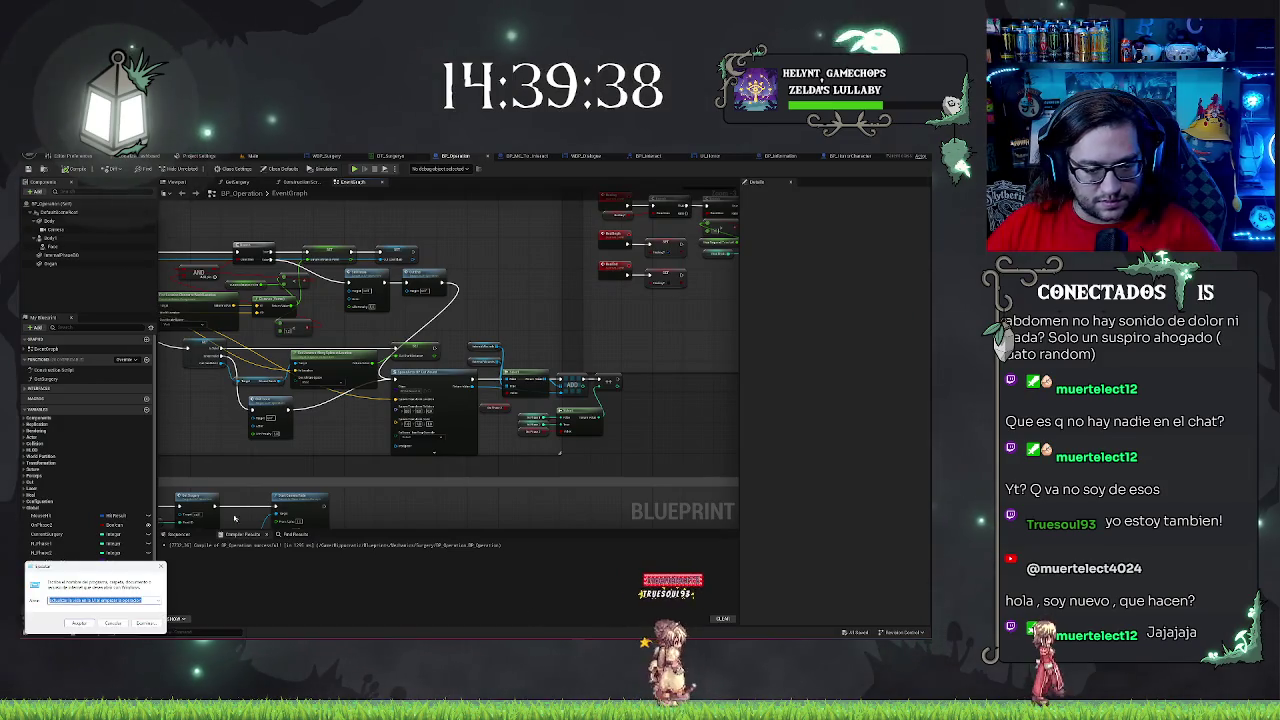
{"action": "key", "text": "Escape"}
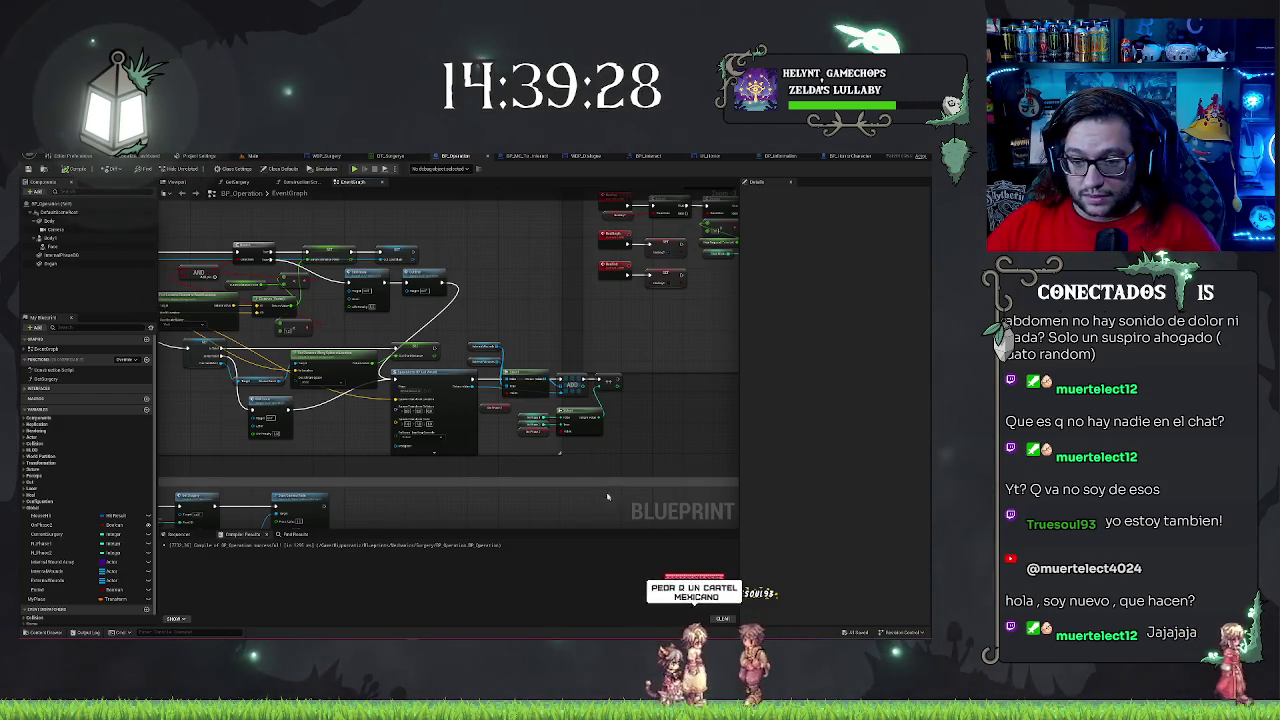
{"action": "left_click_drag", "start_coordinate": [607, 497], "coordinate": [561, 483]}
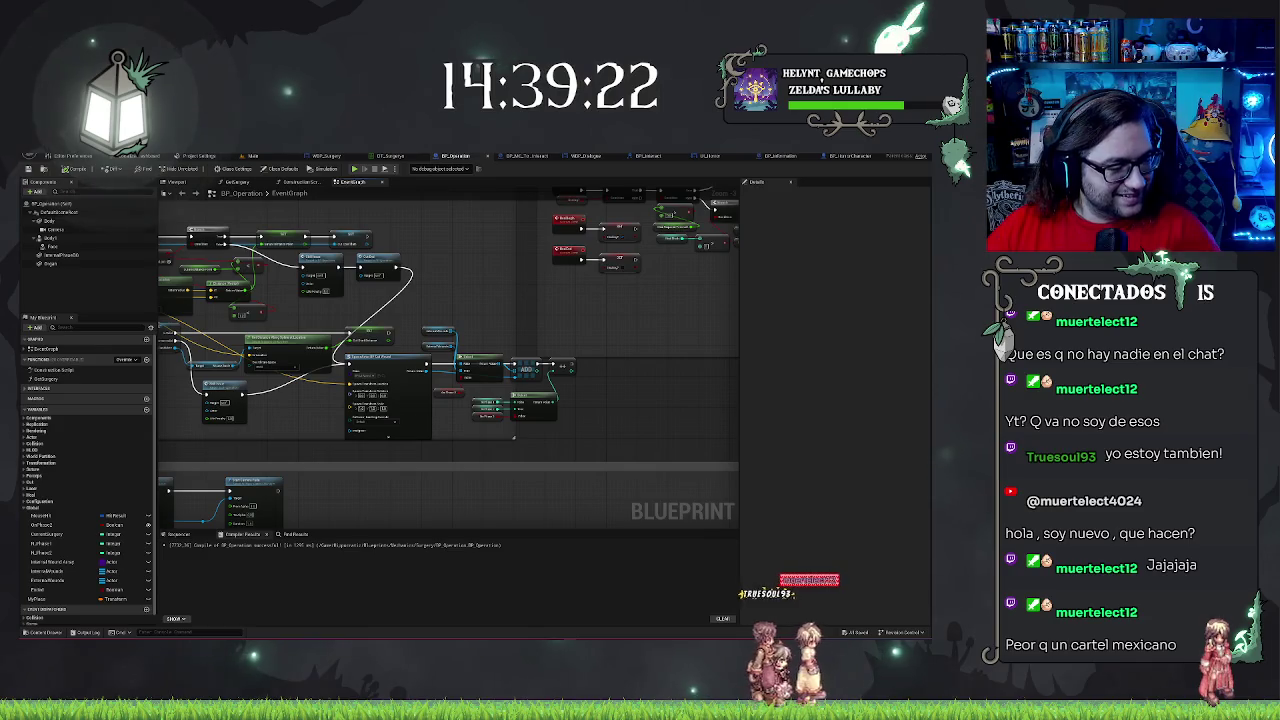
{"action": "key", "text": "alt+Tab"}
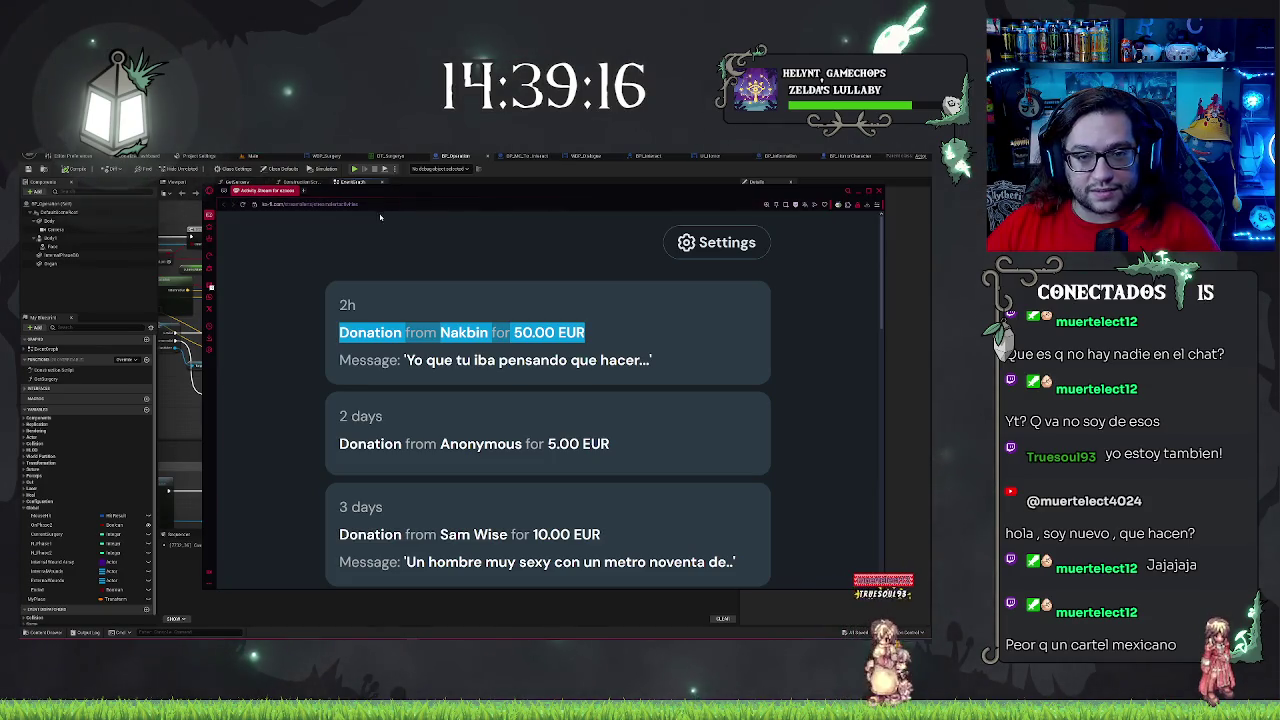
- Close the donations browser window to reveal the BP_Operation graph
{"action": "left_click", "coordinate": [879, 191]}
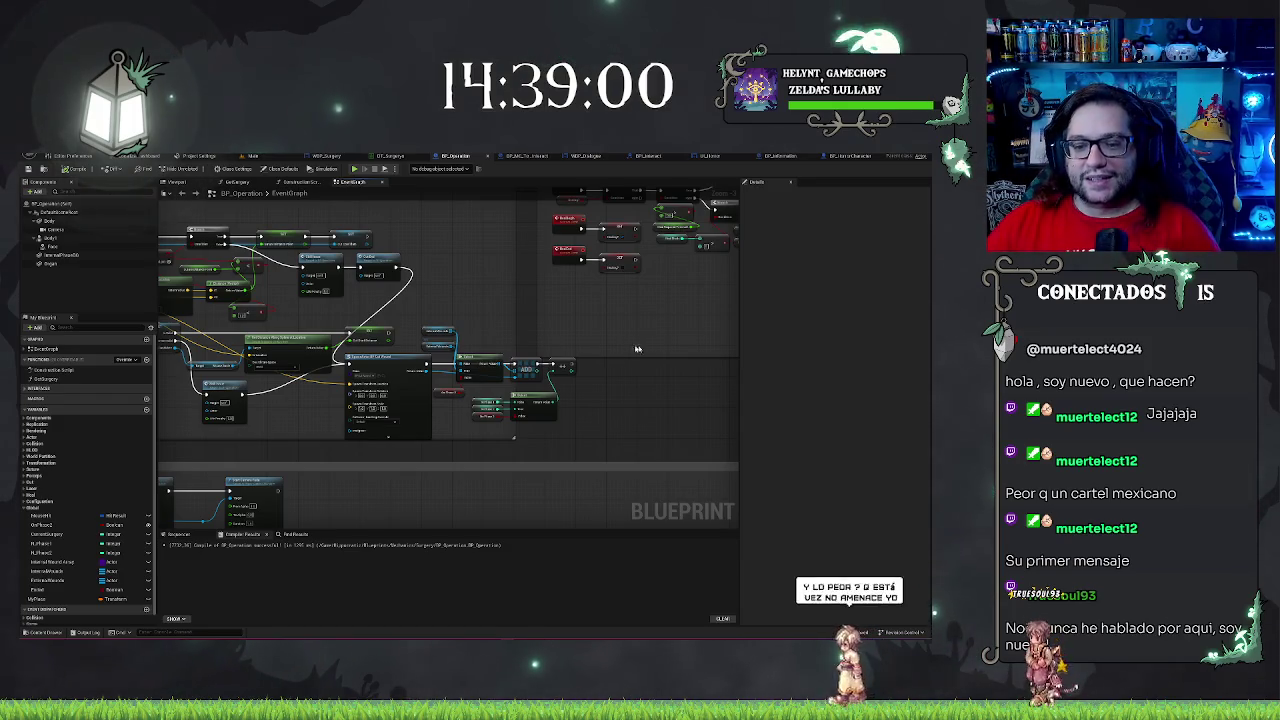
- Nudge the right comment box rightward and widen the left comment box in the EventGraph
{"action": "scroll", "coordinate": [587, 425], "scroll_direction": "down", "scroll_amount": 5}
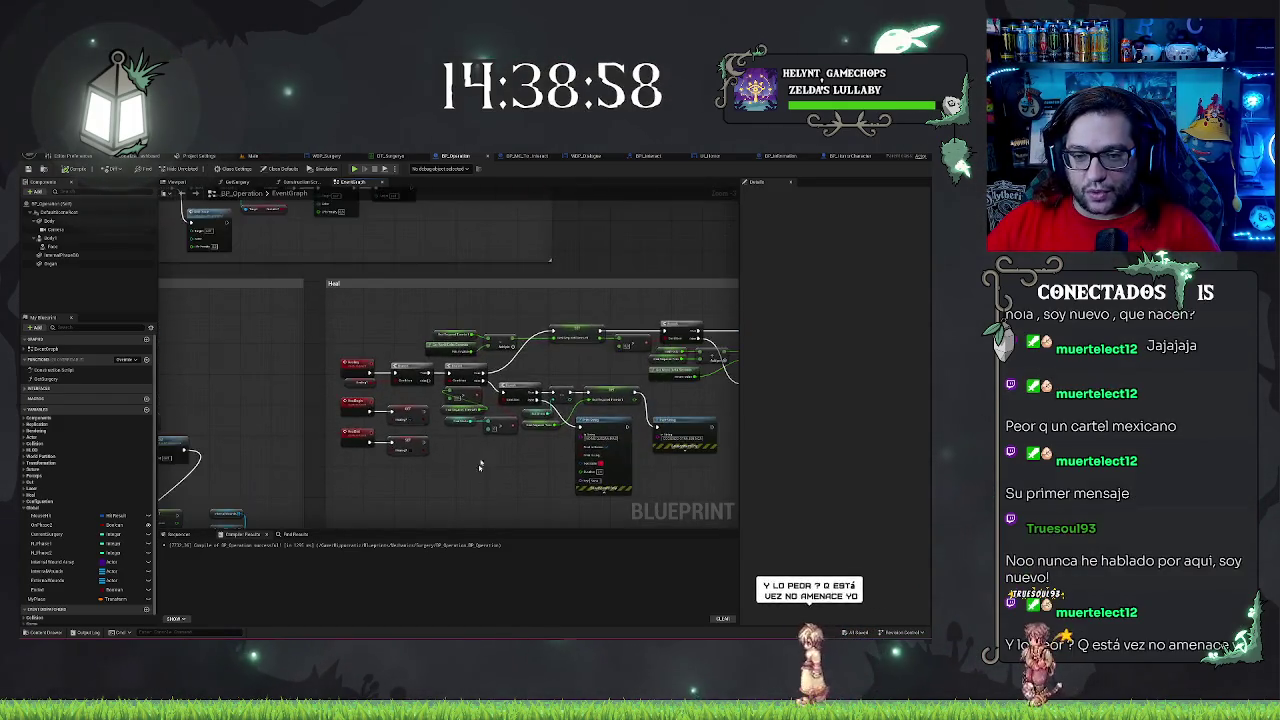
{"action": "left_click", "coordinate": [504, 350]}
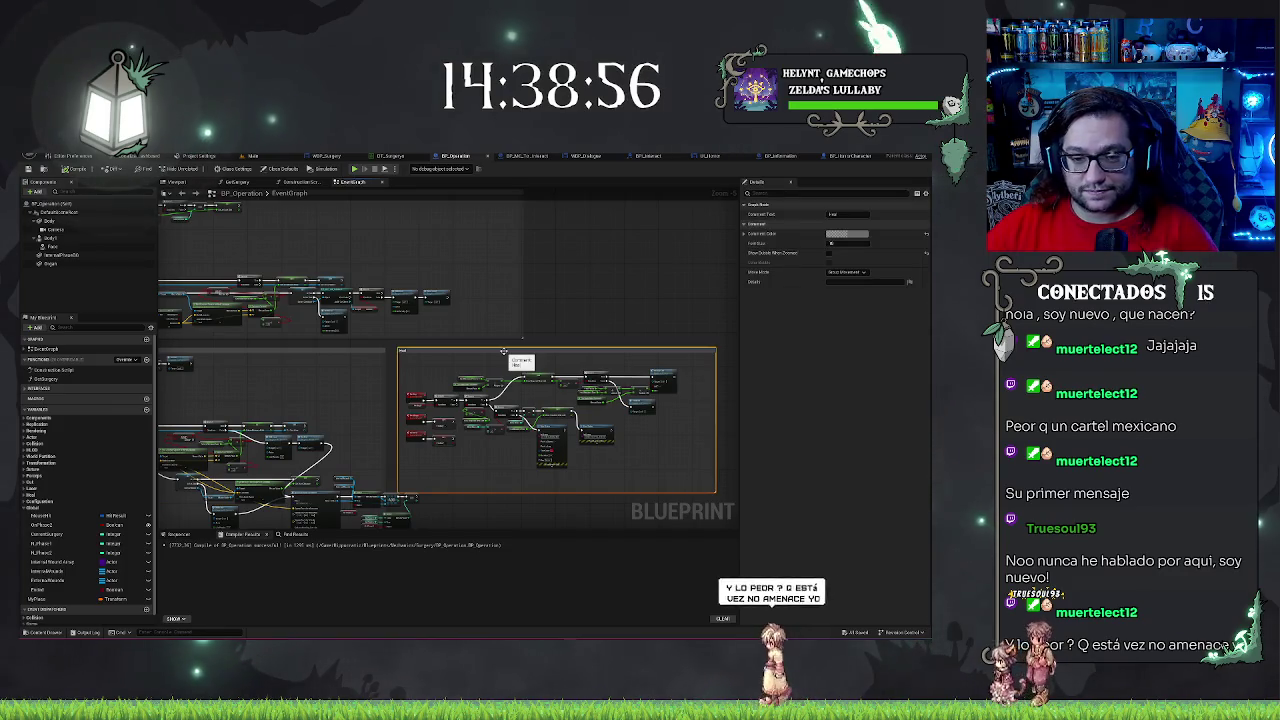
{"action": "left_click_drag", "start_coordinate": [504, 350], "coordinate": [519, 350]}
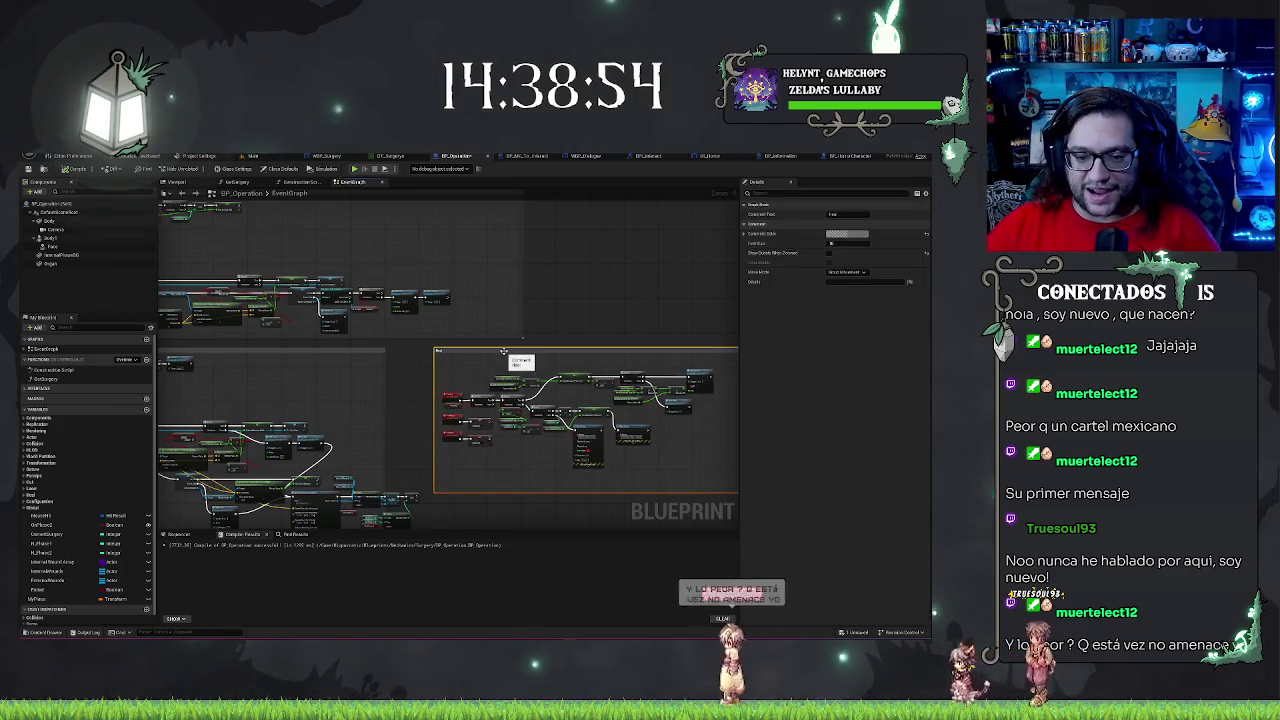
{"action": "left_click_drag", "start_coordinate": [386, 386], "coordinate": [431, 385]}
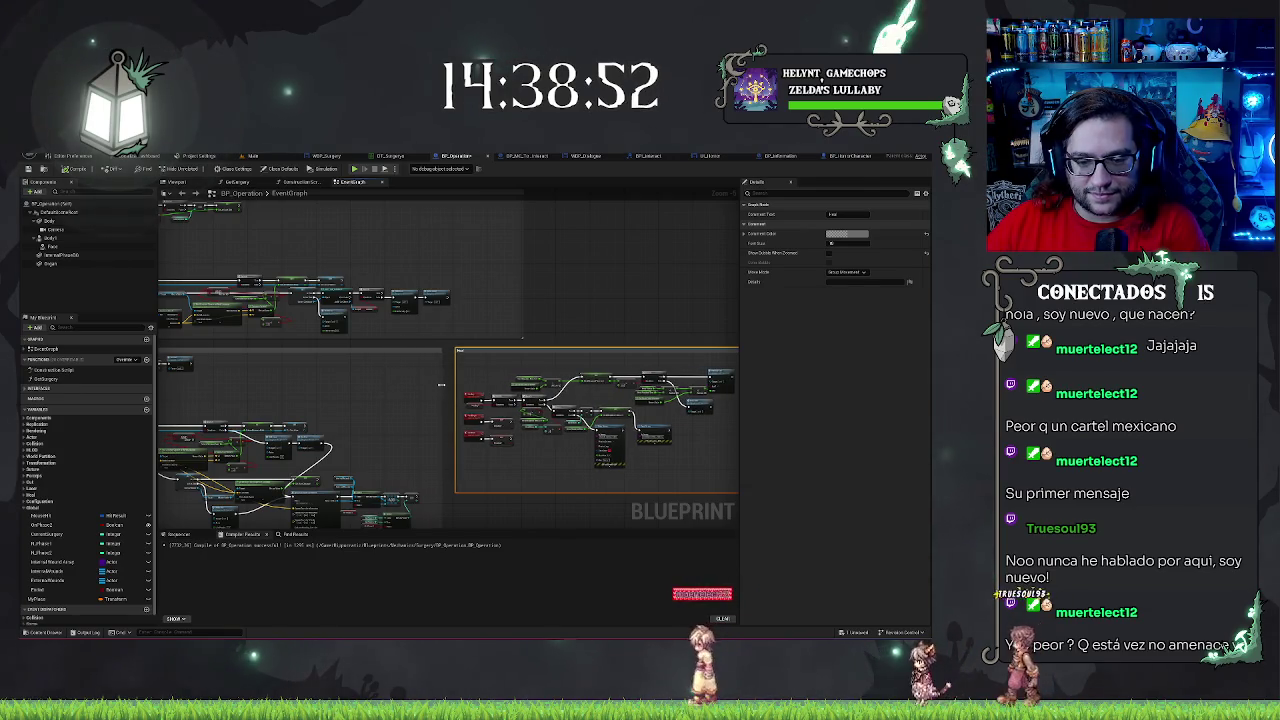
{"action": "scroll", "coordinate": [480, 440], "scroll_direction": "up", "scroll_amount": 4}
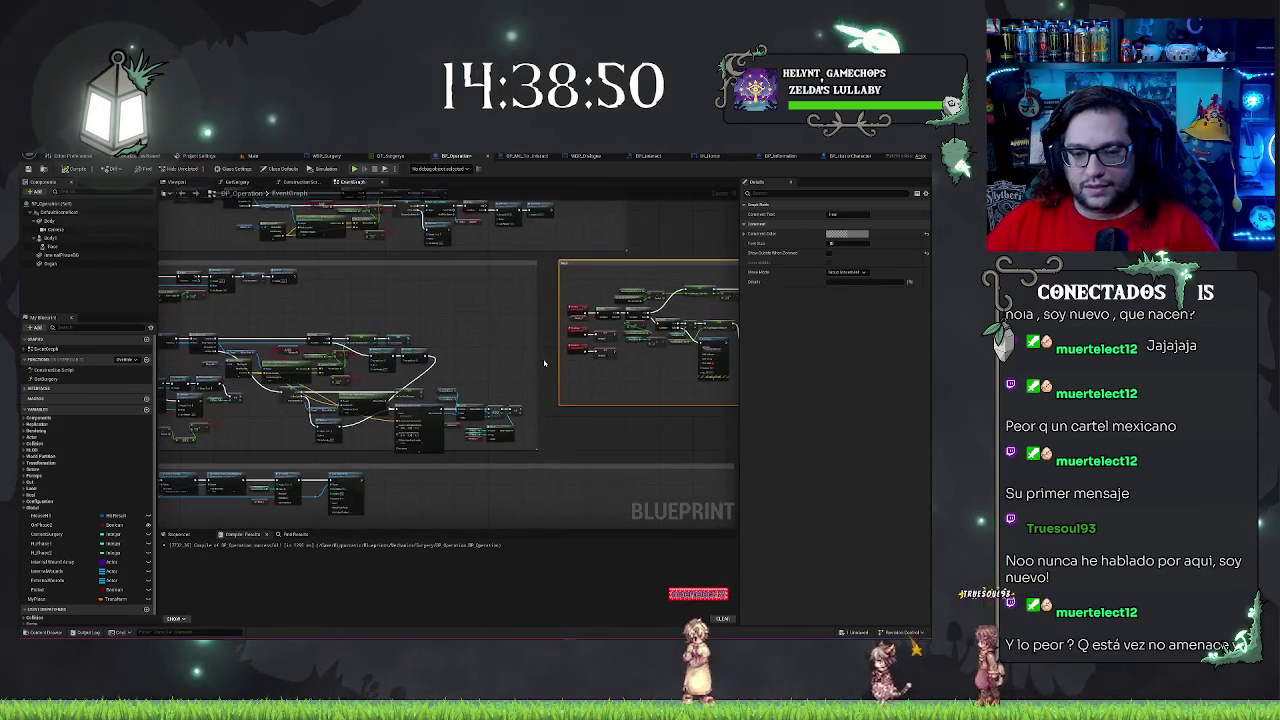
{"action": "scroll", "coordinate": [502, 481], "scroll_direction": "down", "scroll_amount": 6}
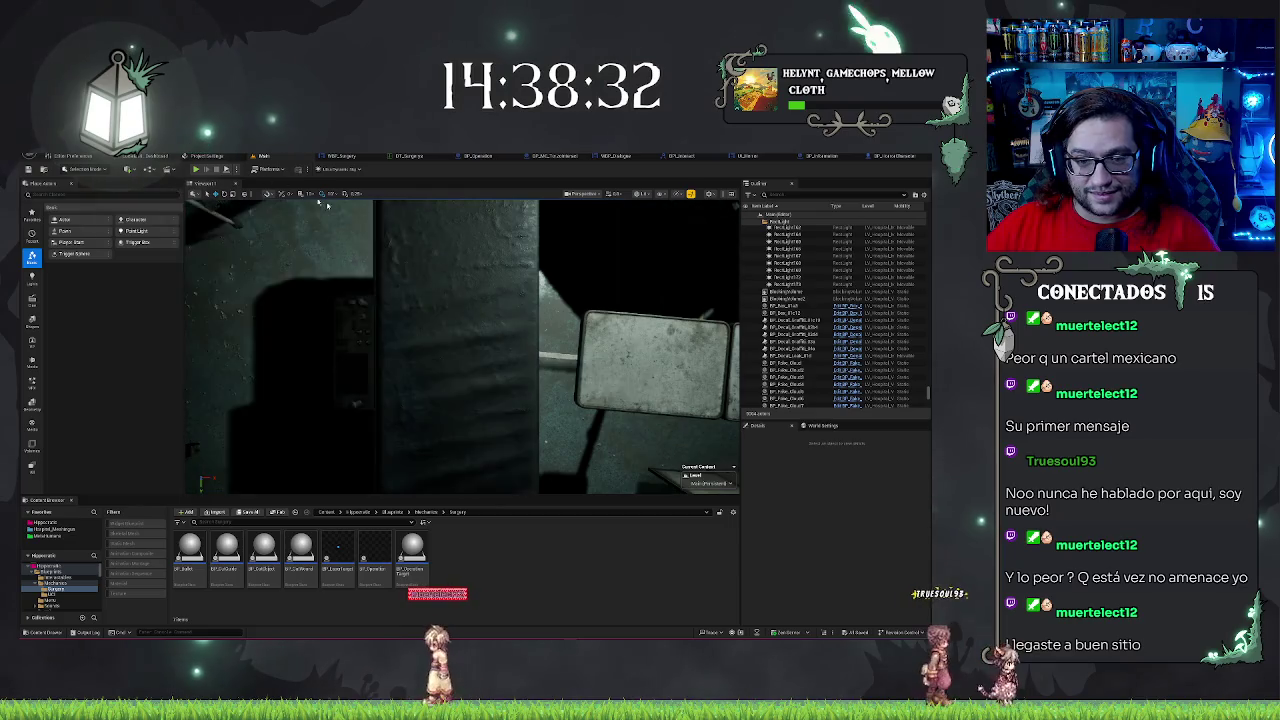
- Fly the camera down the corridor past the red-lit doorway and select the fallen chair
{"action": "key", "text": "f"}
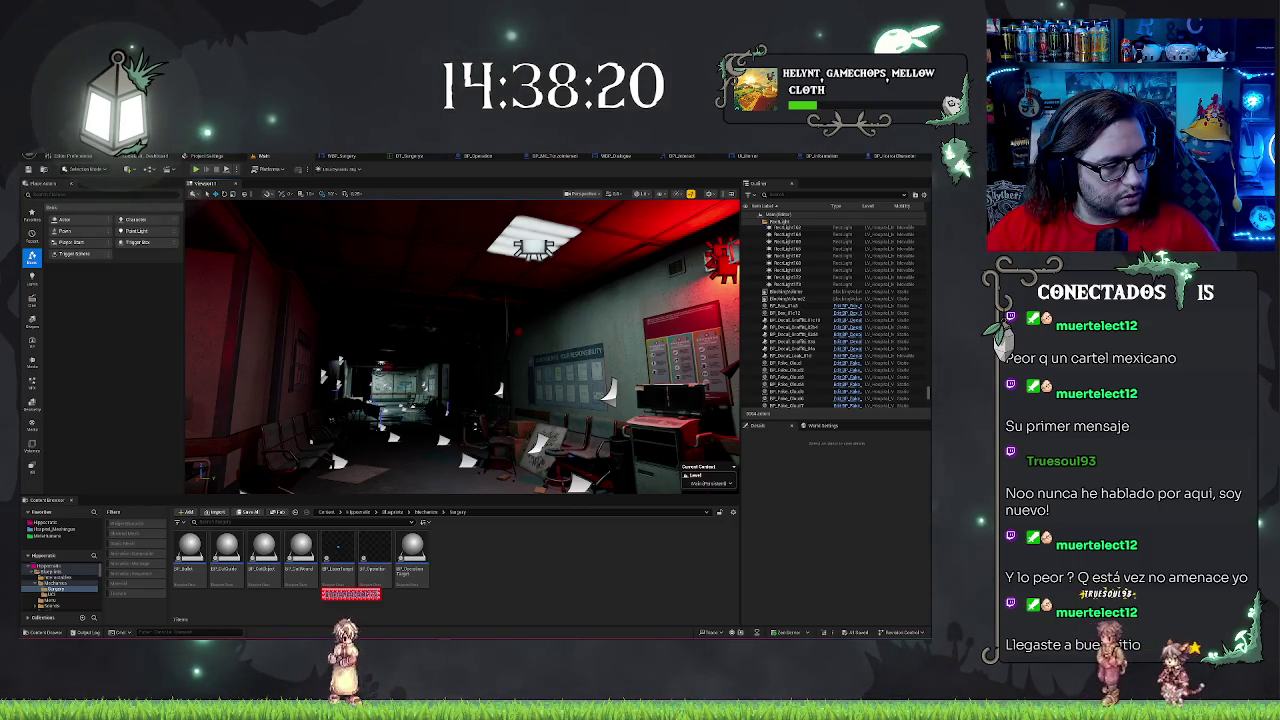
{"action": "left_click_drag", "start_coordinate": [460, 350], "coordinate": [380, 345]}
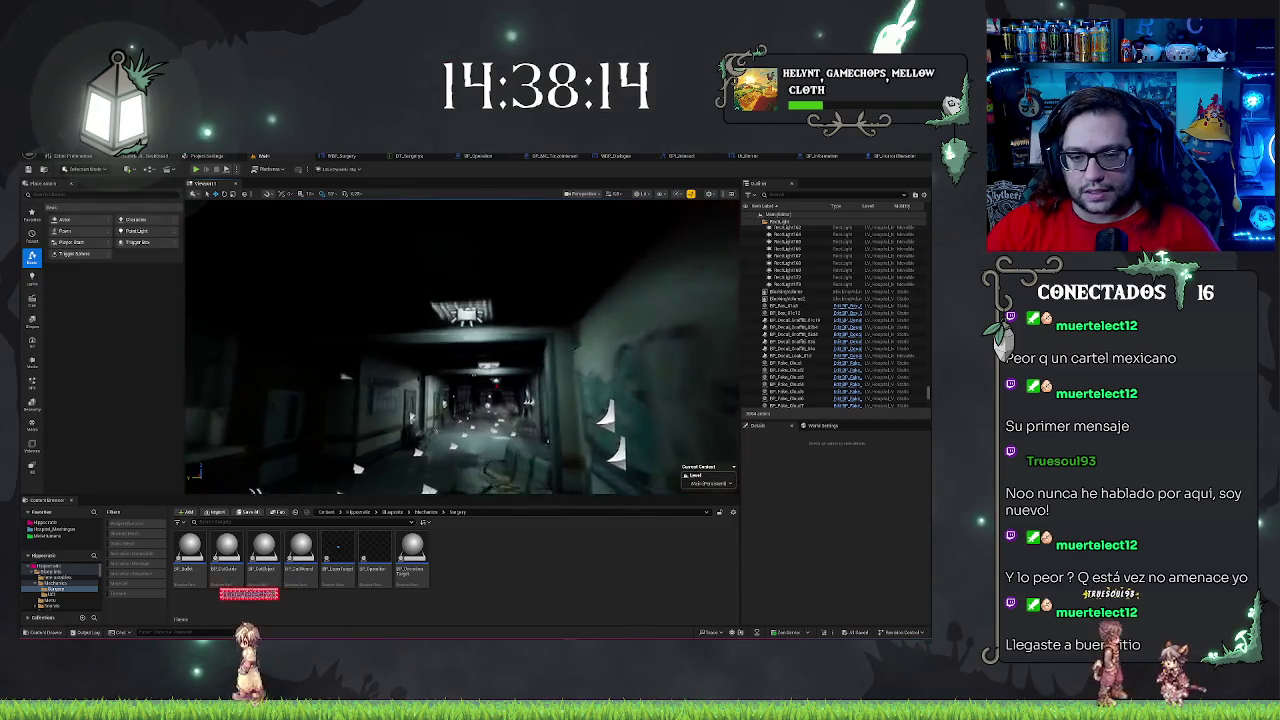
{"action": "left_click_drag", "start_coordinate": [460, 350], "coordinate": [420, 350]}
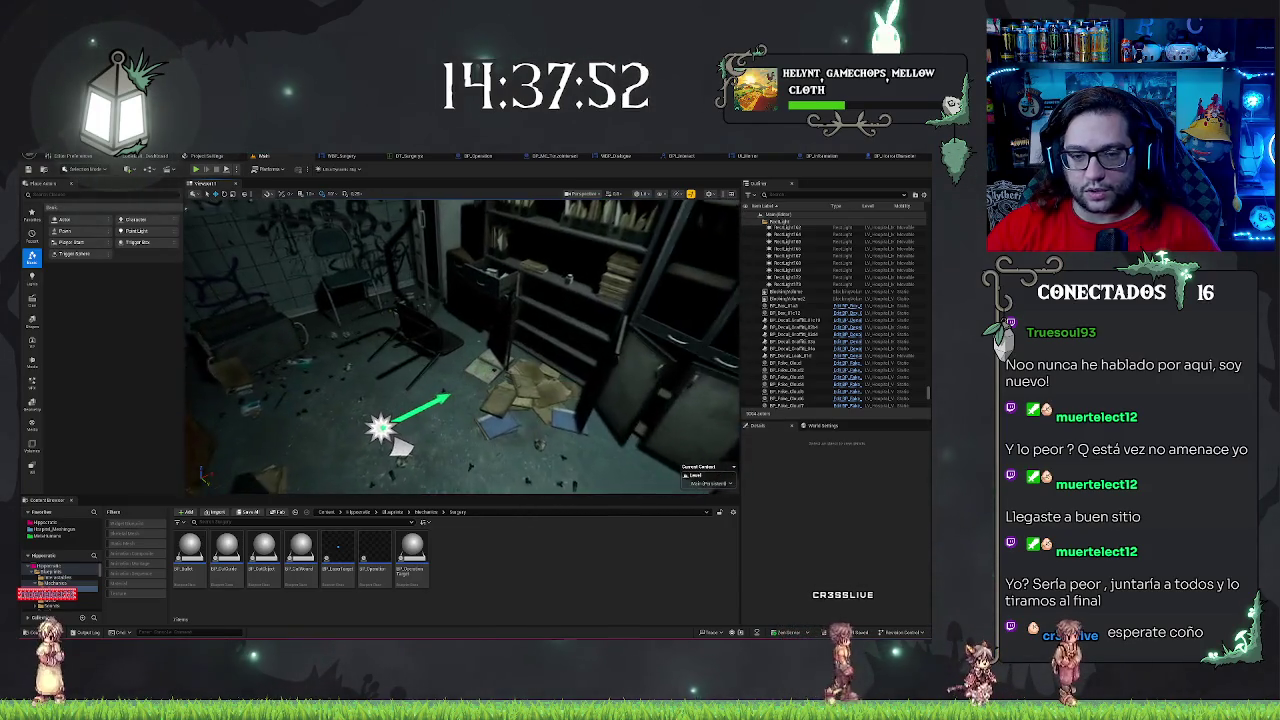
{"action": "left_click", "coordinate": [415, 335]}
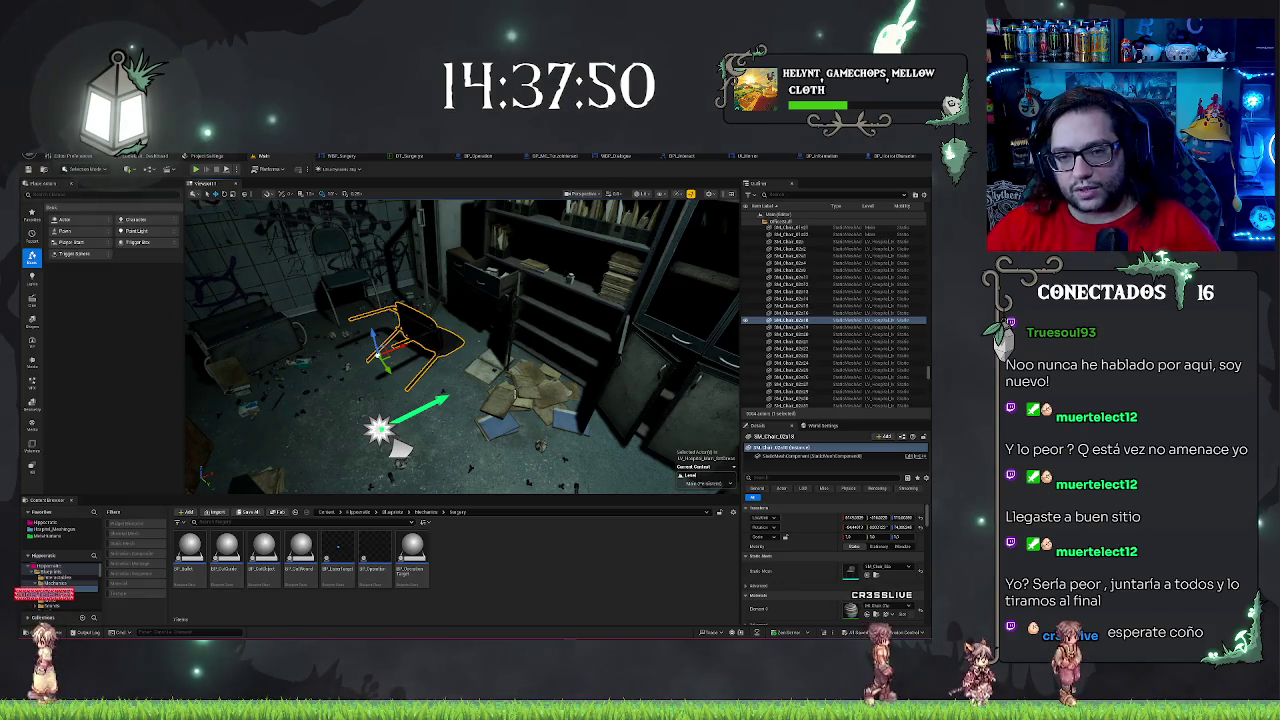
- Delete the stray chair and drop the fallen computer monitor onto the desk
{"action": "key", "text": "Delete"}
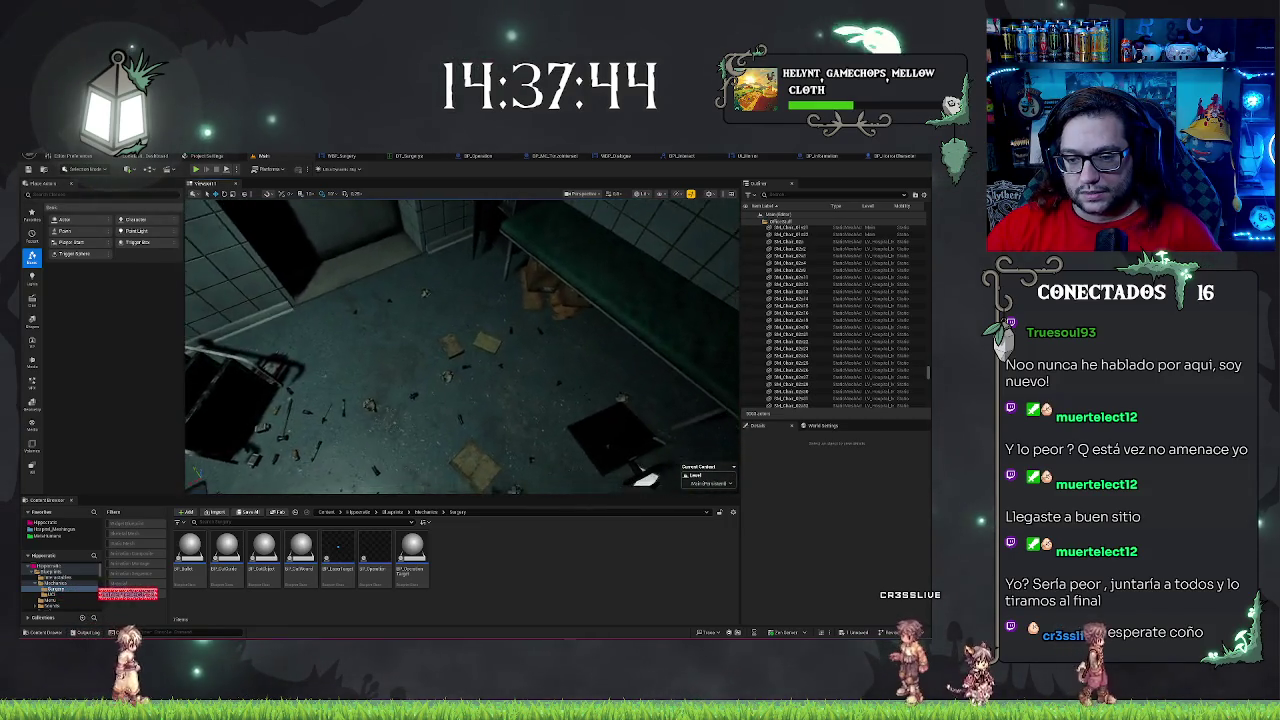
{"action": "double_click", "coordinate": [800, 320]}
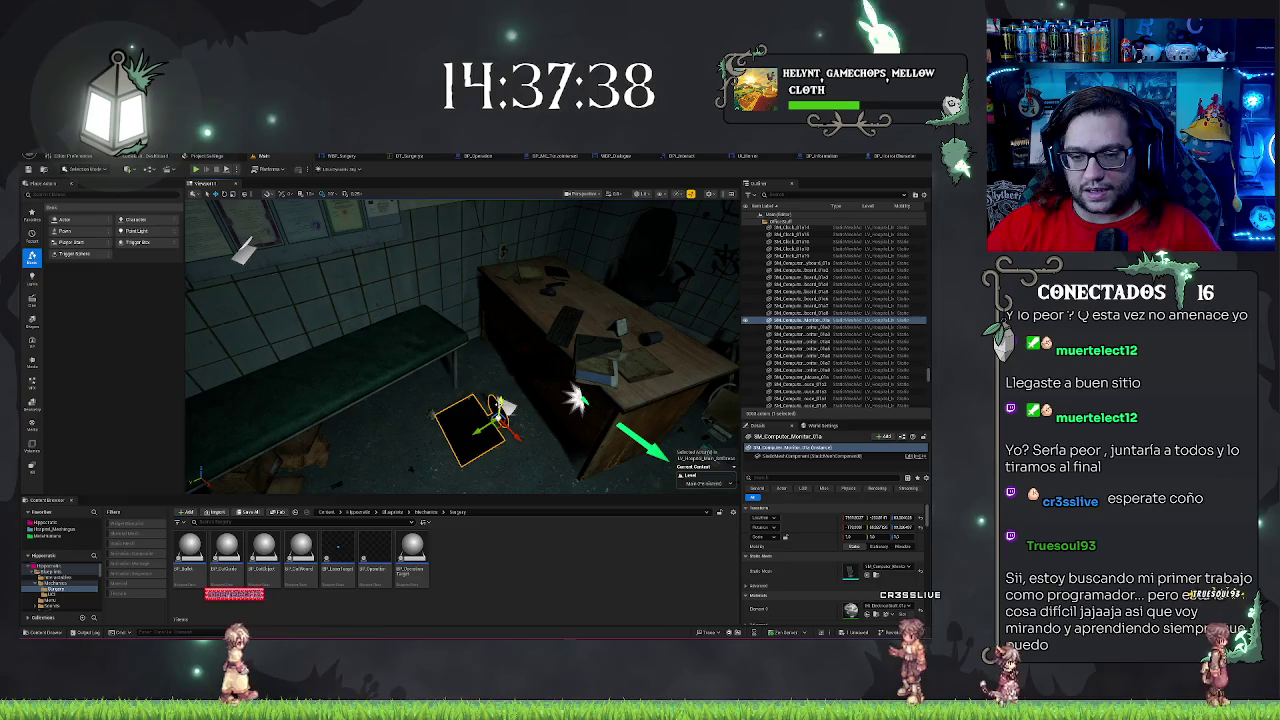
{"action": "key", "text": "ctrl+z"}
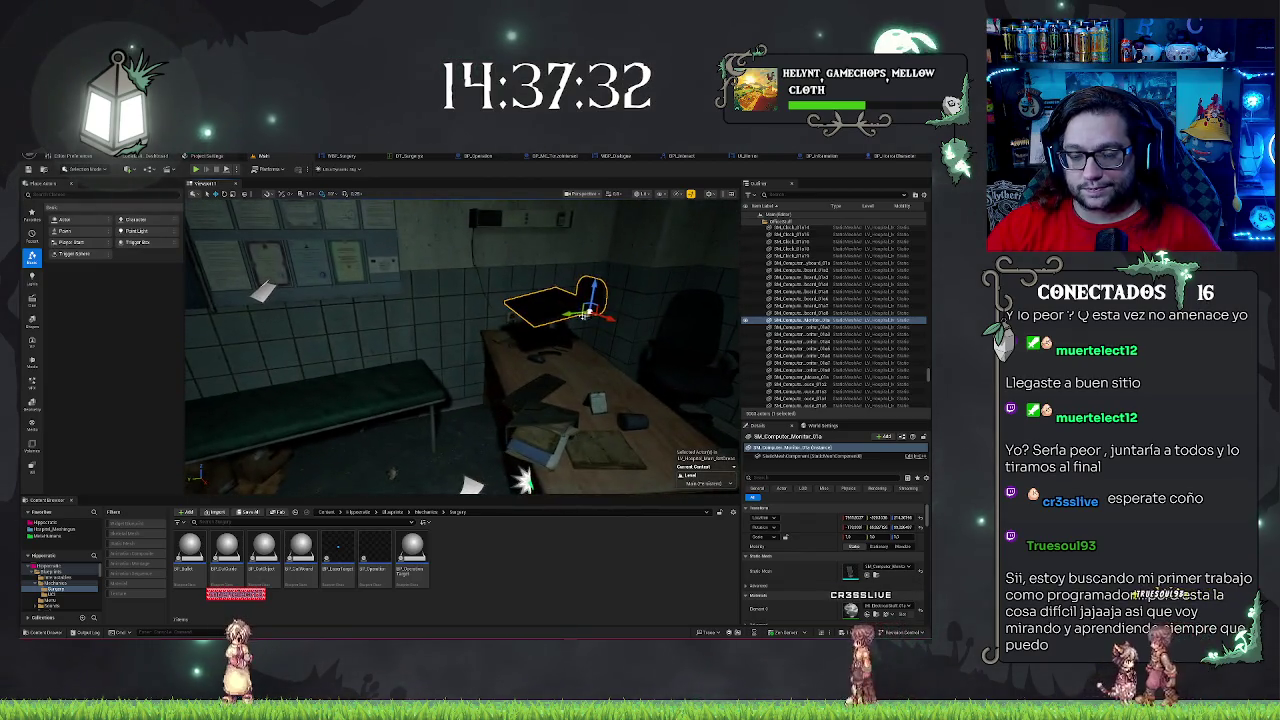
- Filter the monitor's Details panel to physics properties by searching 'phy'
{"action": "right_click", "coordinate": [547, 303]}
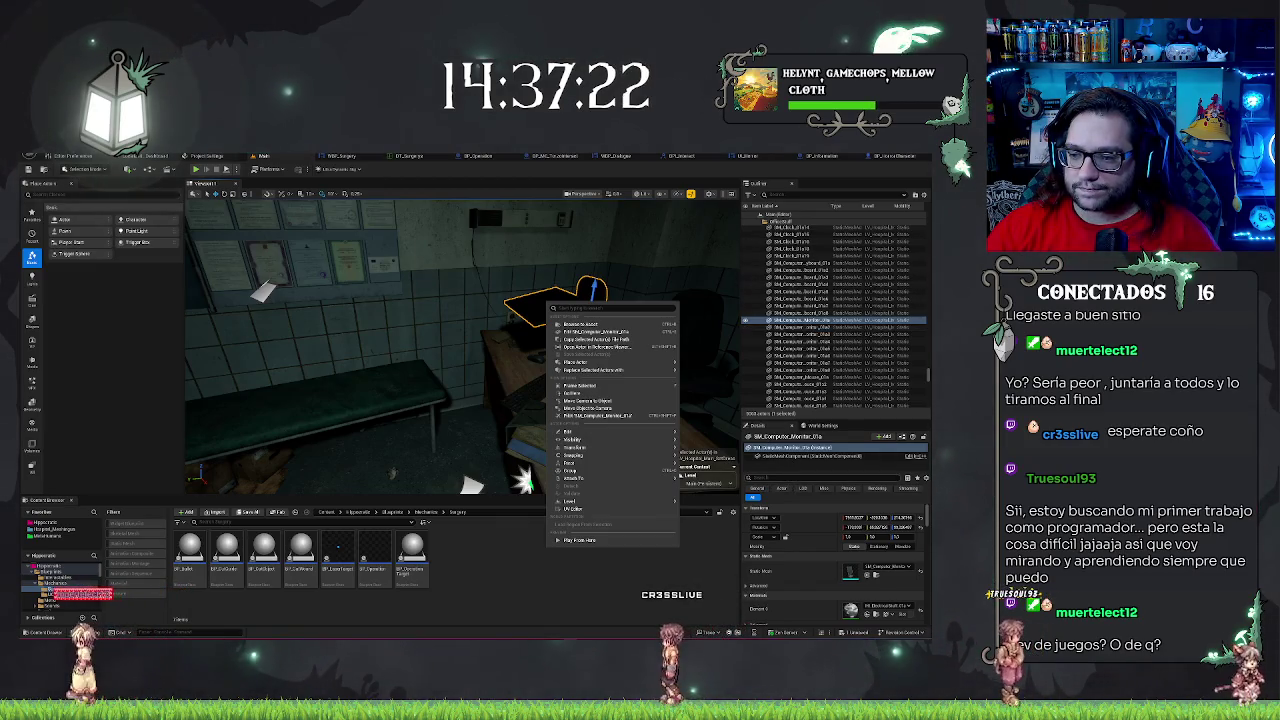
{"action": "key", "text": "Escape"}
{"action": "type", "text": "phy"}
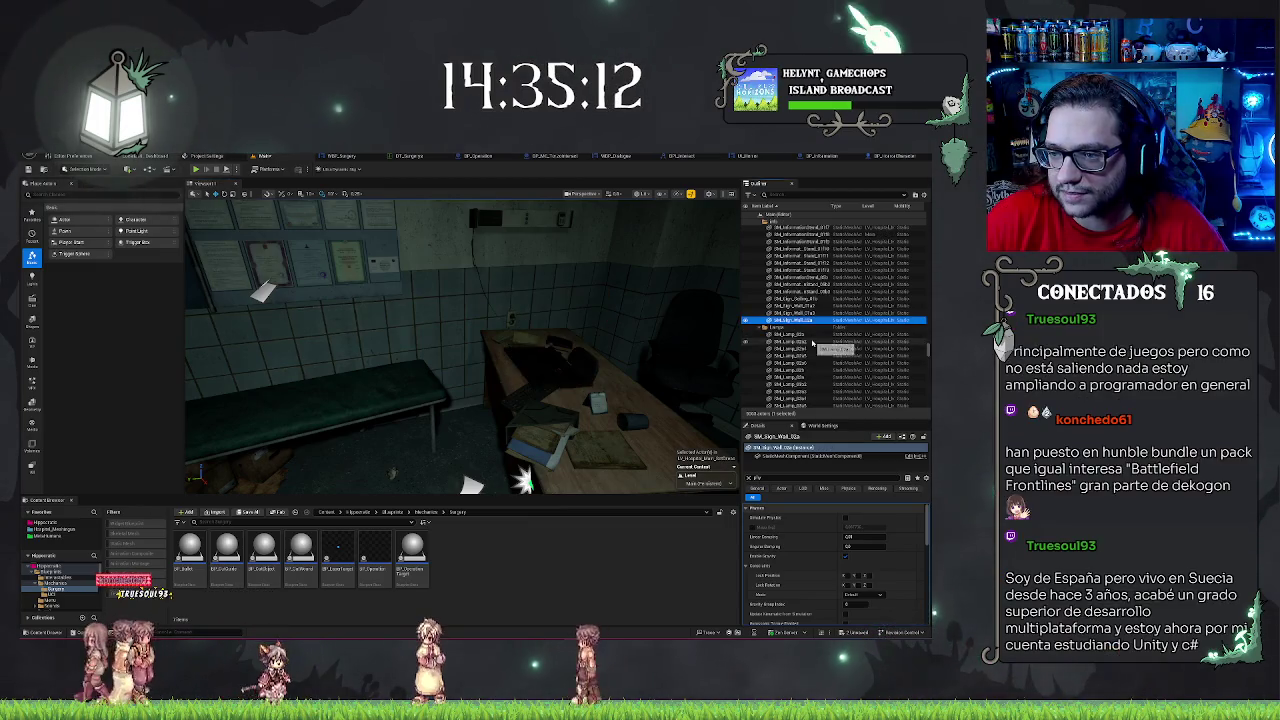
- Collapse the decal folder and select the actor block from the first Bench row downward
{"action": "scroll", "coordinate": [813, 343], "scroll_direction": "up", "scroll_amount": 5}
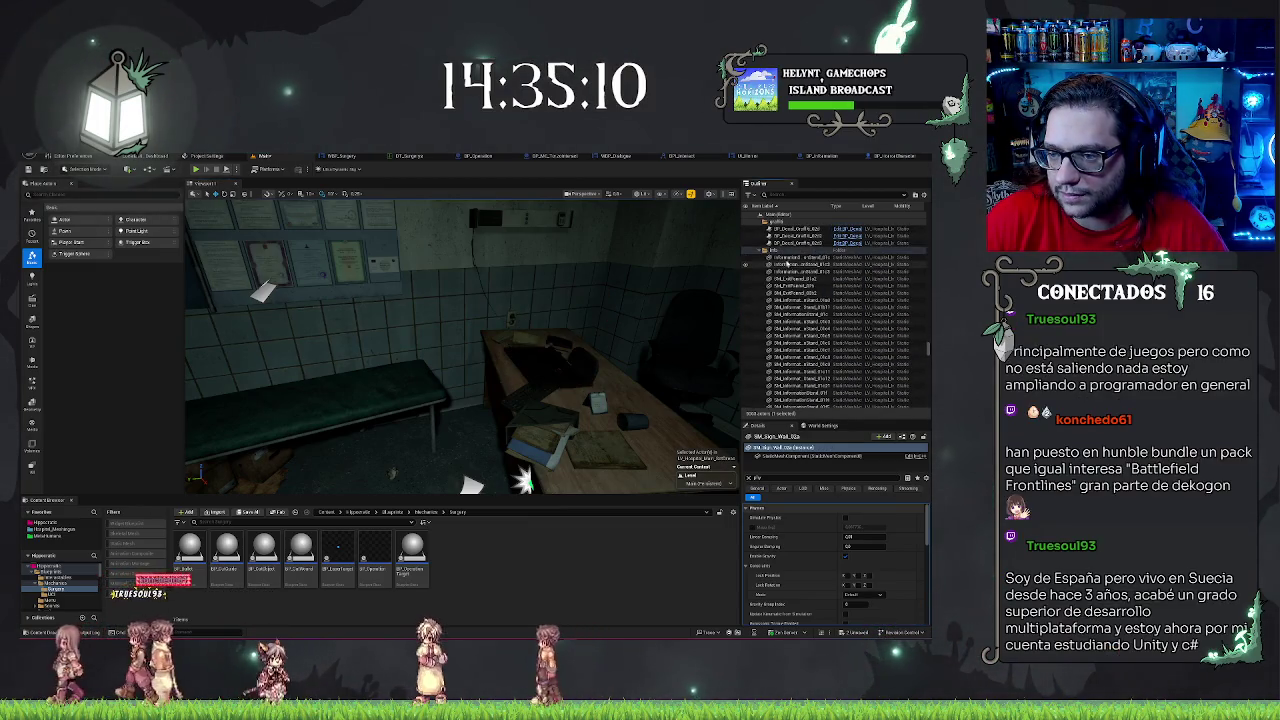
{"action": "left_click", "coordinate": [788, 263]}
{"action": "scroll", "coordinate": [830, 320], "scroll_direction": "down", "scroll_amount": 5}
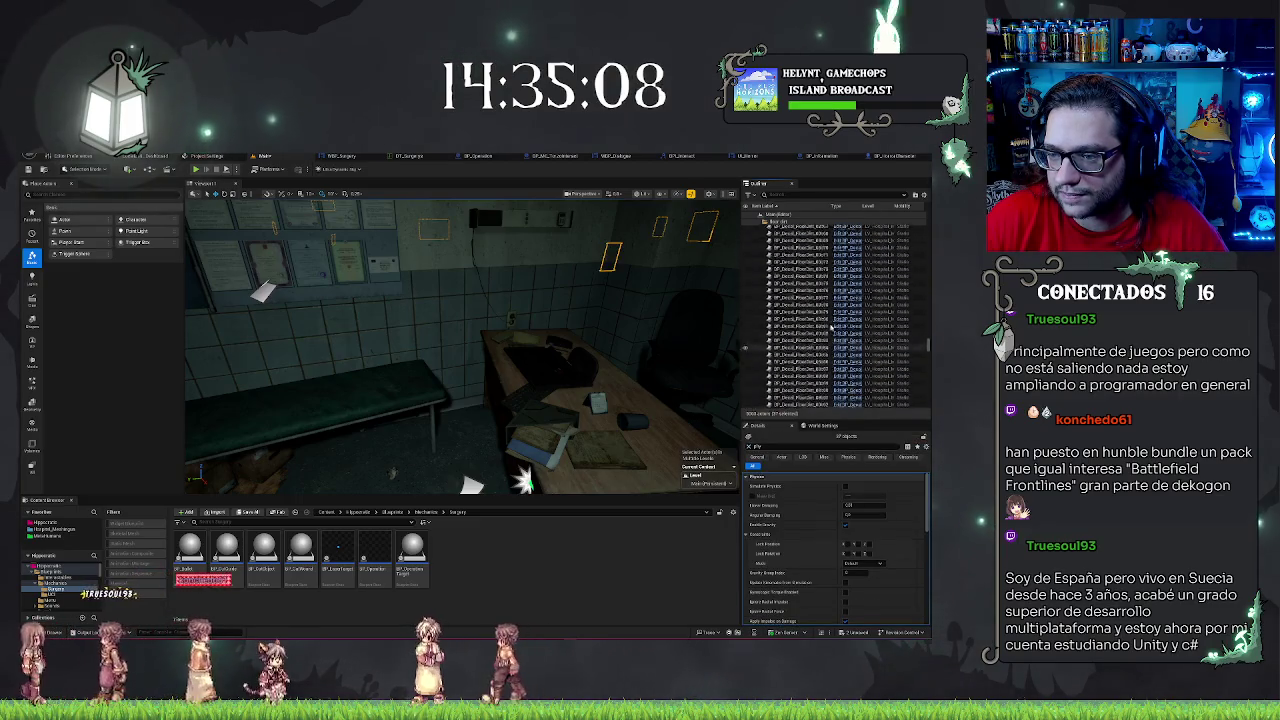
{"action": "scroll", "coordinate": [830, 326], "scroll_direction": "up", "scroll_amount": 10}
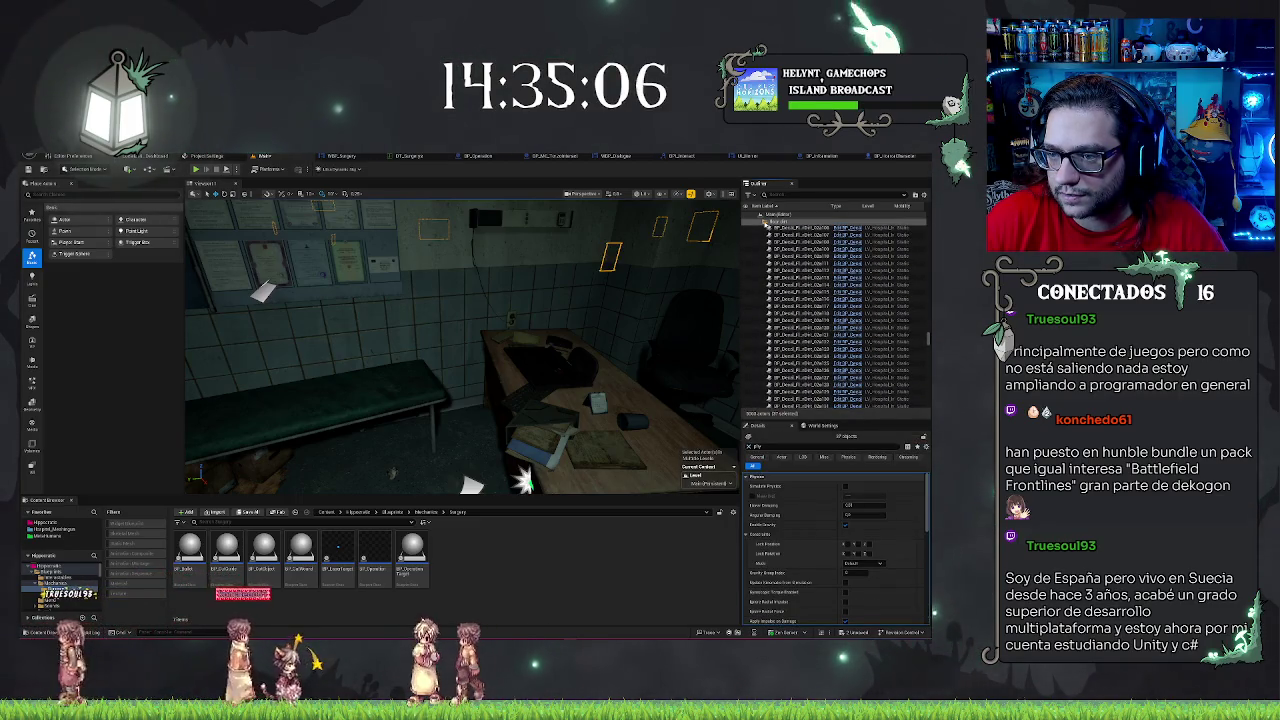
{"action": "left_click", "coordinate": [766, 226]}
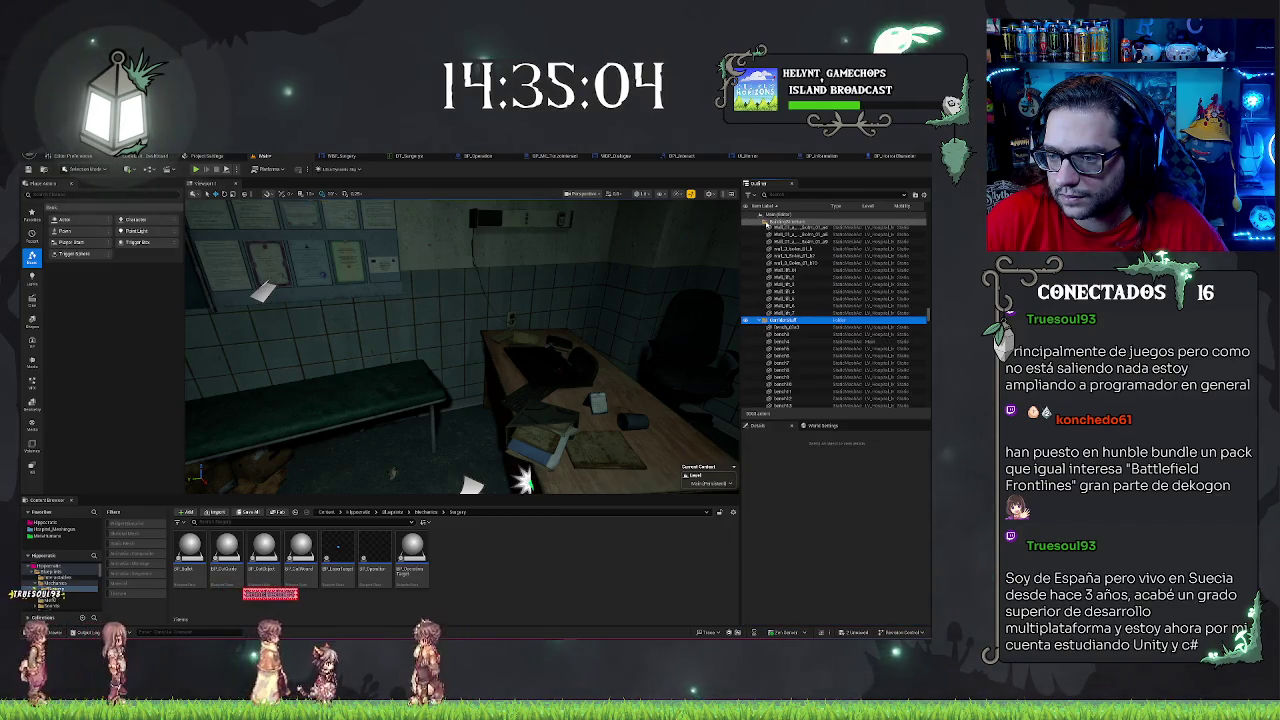
{"action": "left_click", "coordinate": [790, 328]}
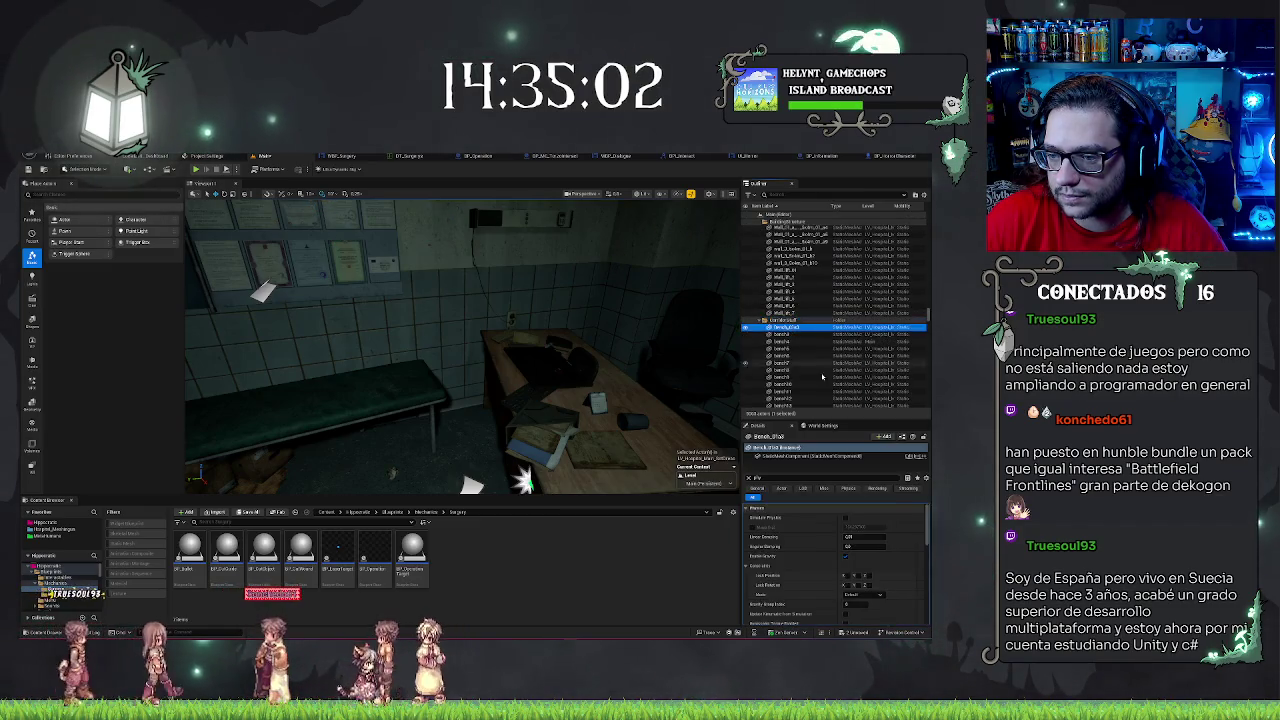
{"action": "left_click", "coordinate": [820, 376], "text": "shift"}
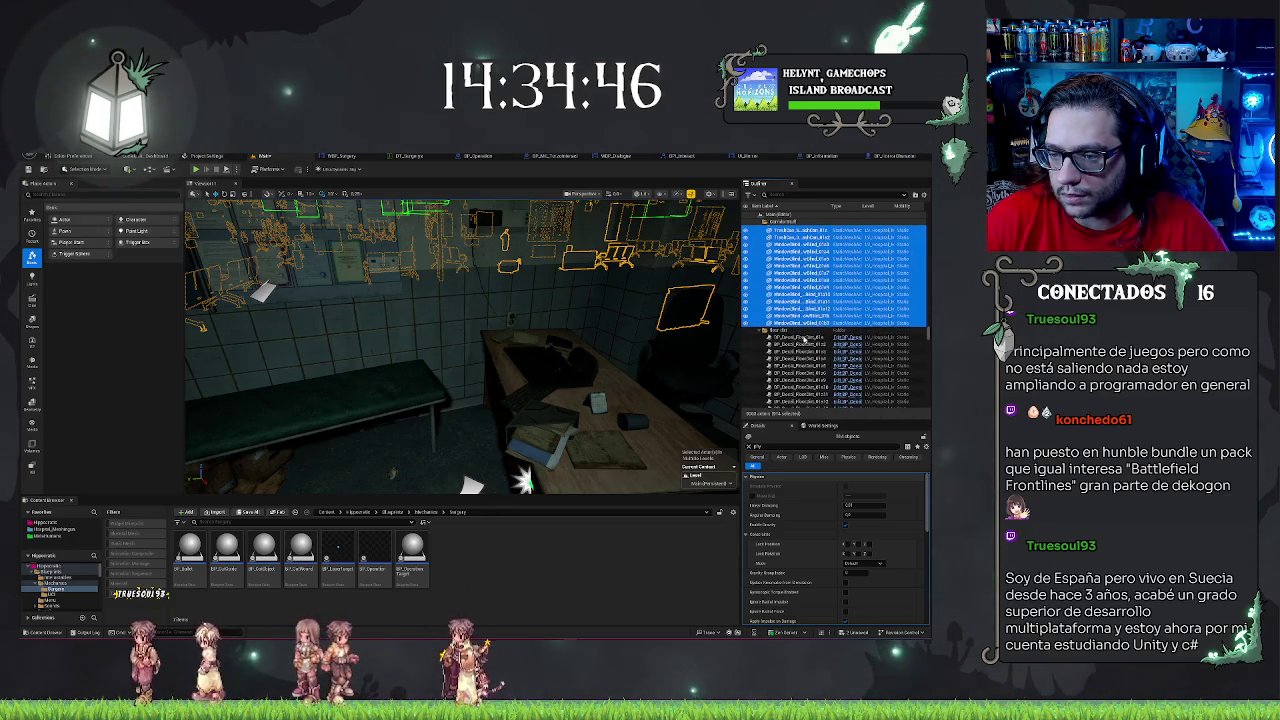
- Select the Outliner range from the first SM_CeilingTile row down to SM_Plant_03
{"action": "scroll", "coordinate": [810, 352], "scroll_direction": "up", "scroll_amount": 15}
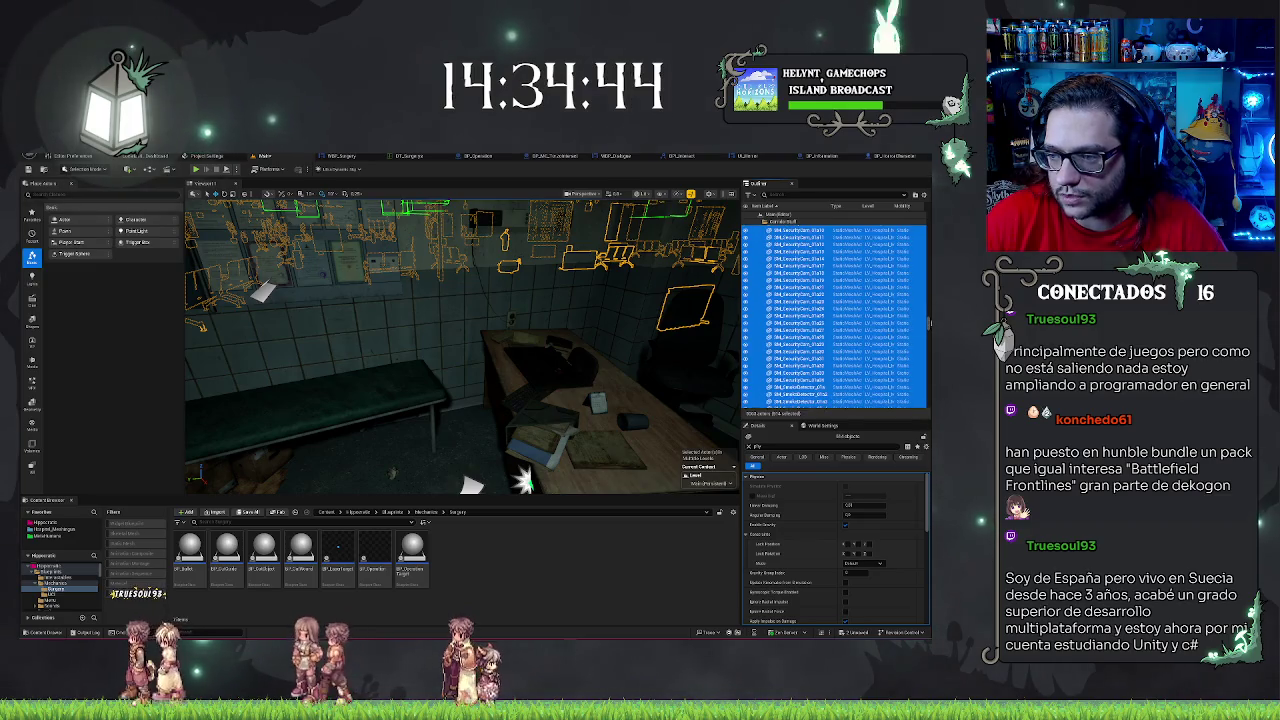
{"action": "left_click_drag", "start_coordinate": [930, 264], "coordinate": [927, 217]}
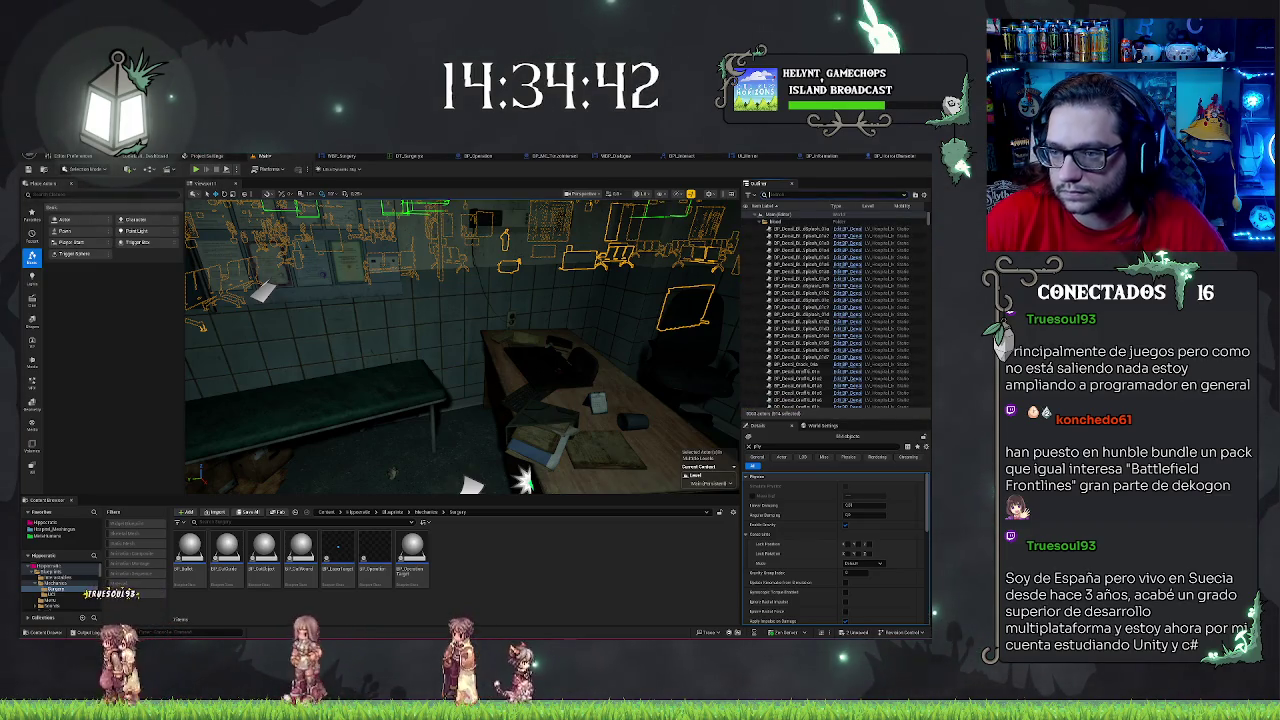
{"action": "type", "text": "w"}
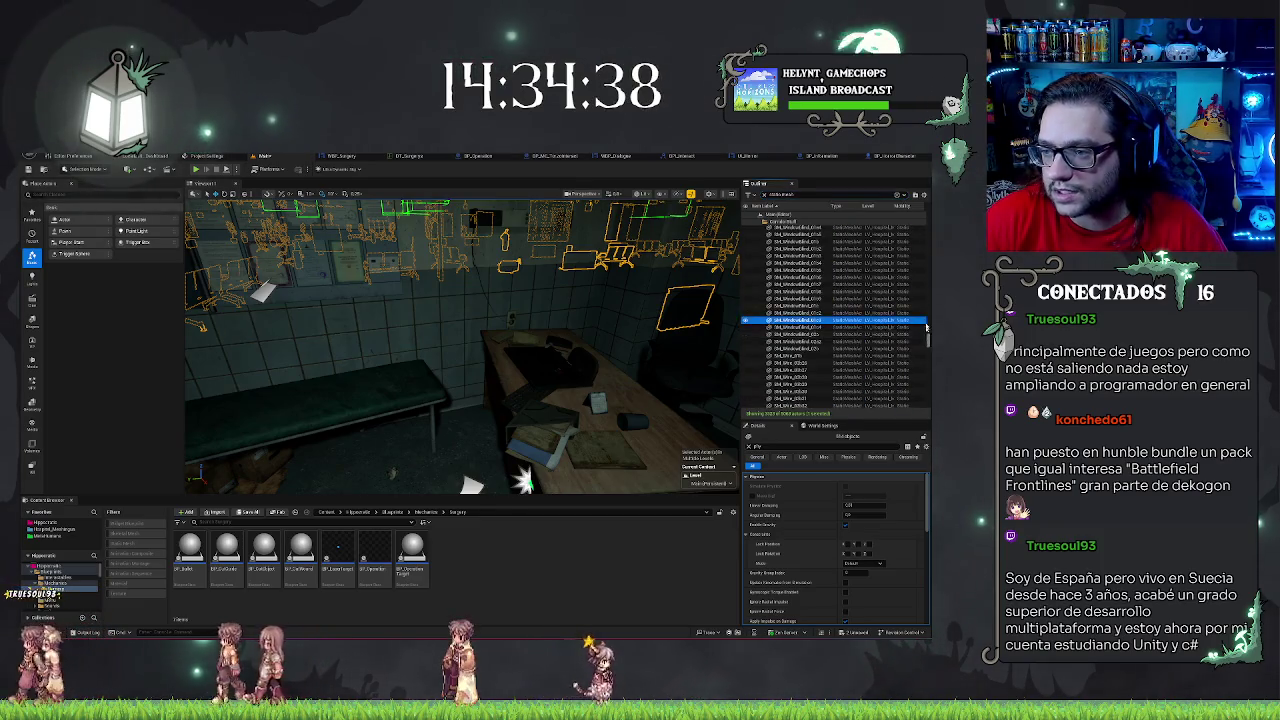
{"action": "left_click_drag", "start_coordinate": [927, 327], "coordinate": [868, 222]}
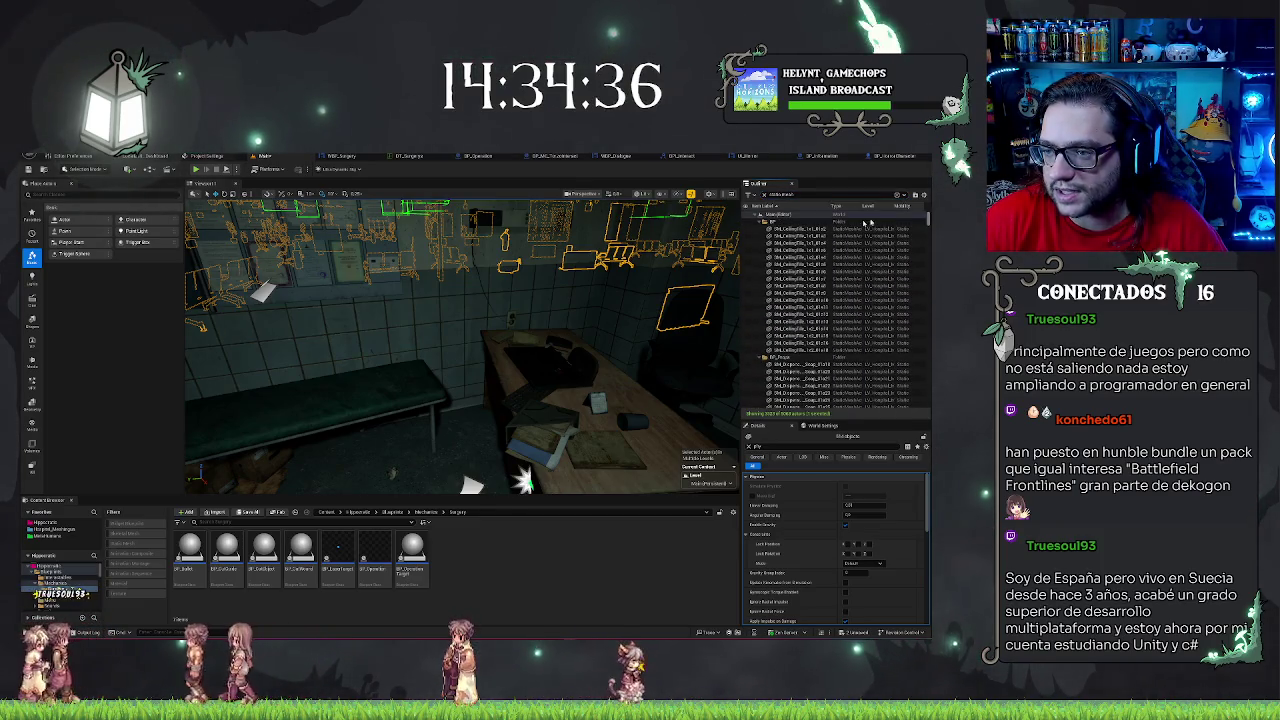
{"action": "left_click", "coordinate": [793, 229]}
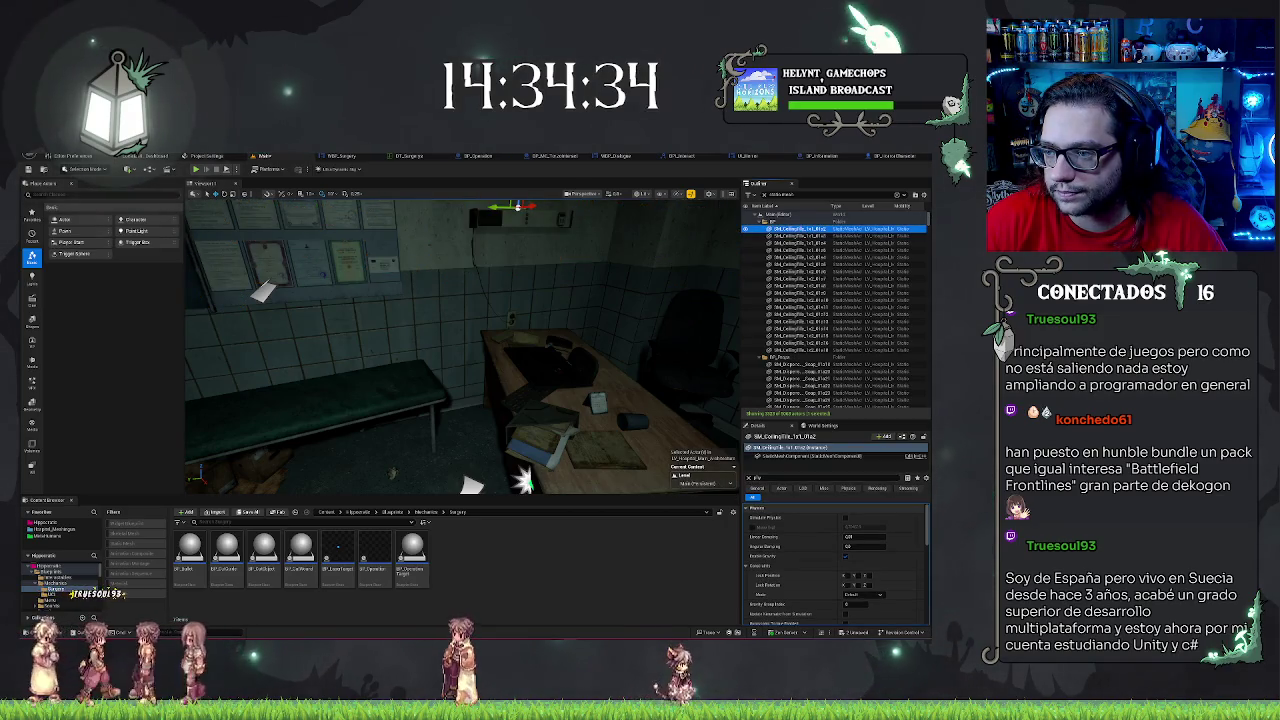
{"action": "left_click_drag", "start_coordinate": [929, 217], "coordinate": [928, 400]}
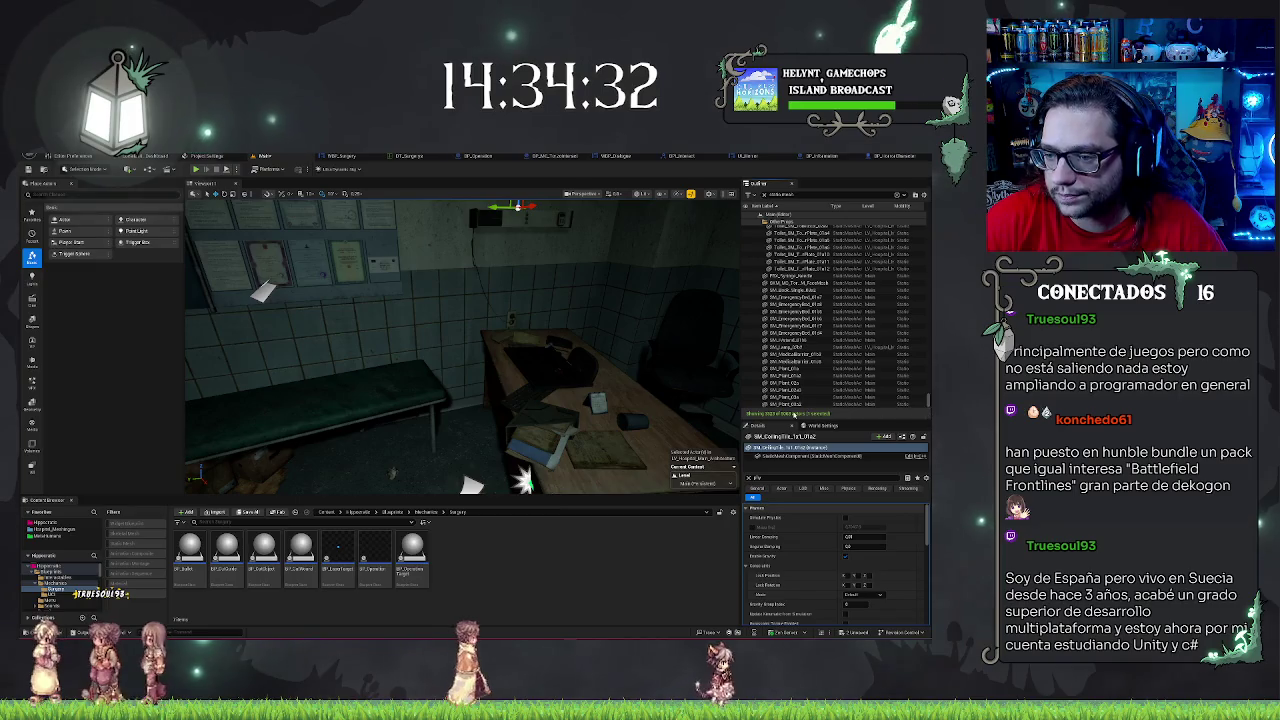
{"action": "left_click", "coordinate": [795, 405], "text": "shift"}
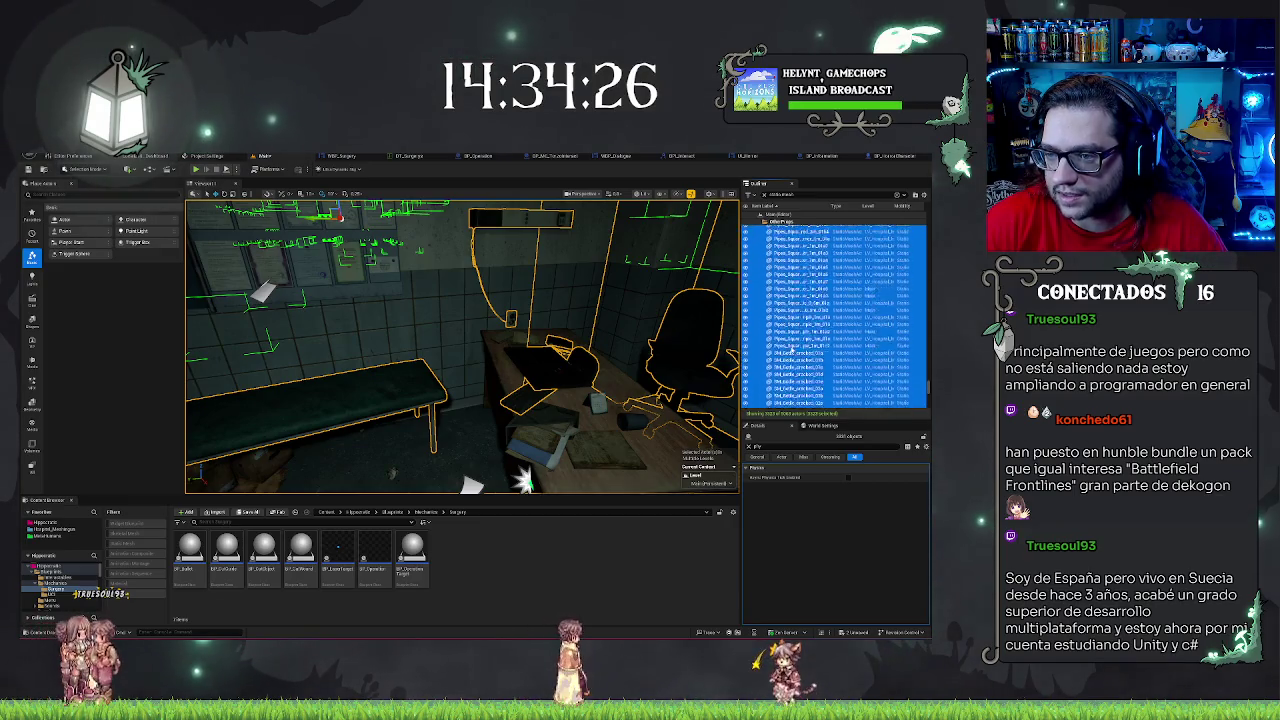
- Scroll to the top of the Outliner, collapse the wall actors folder and clear the selection
{"action": "scroll", "coordinate": [787, 350], "scroll_direction": "down", "scroll_amount": 5}
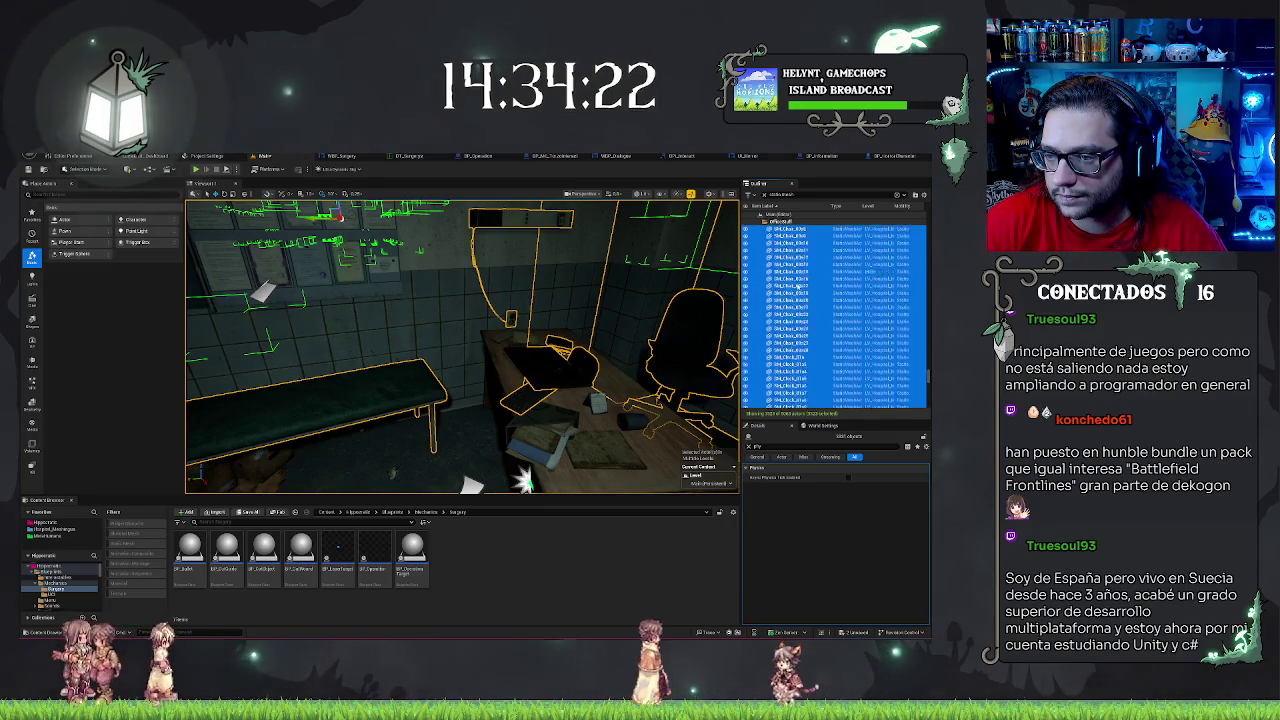
{"action": "scroll", "coordinate": [798, 287], "scroll_direction": "up", "scroll_amount": 5}
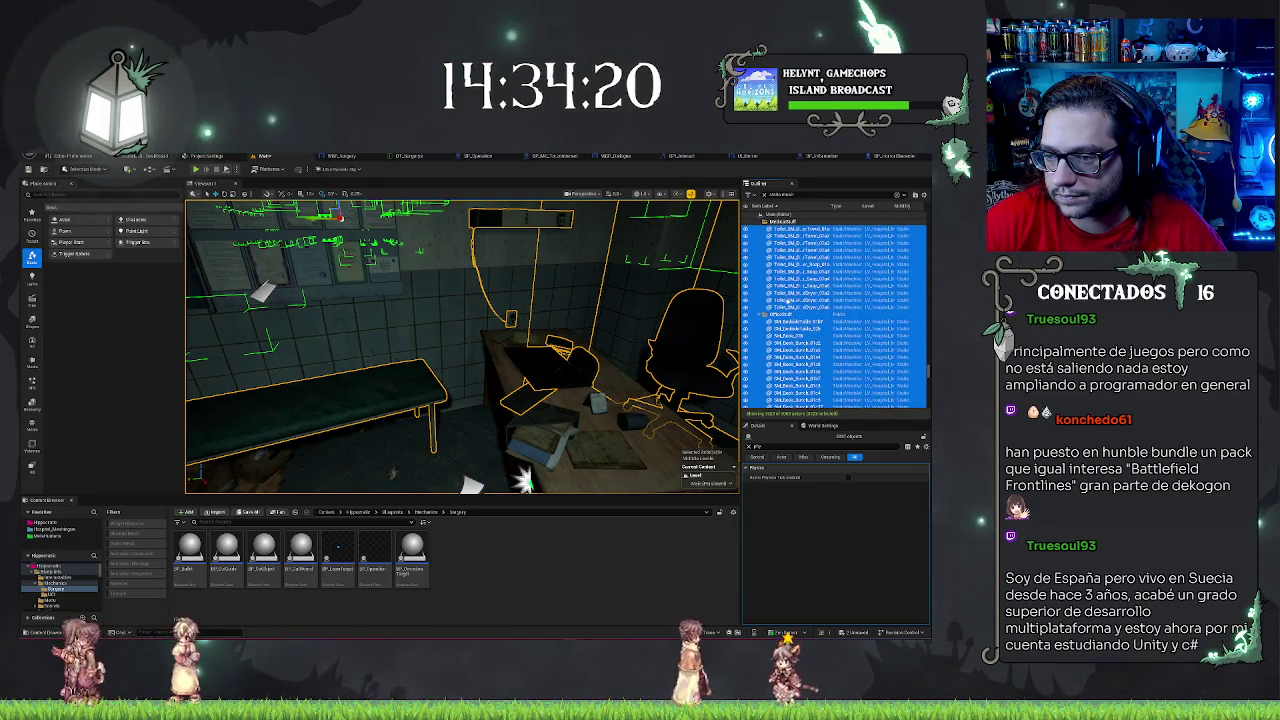
{"action": "scroll", "coordinate": [787, 316], "scroll_direction": "up", "scroll_amount": 10}
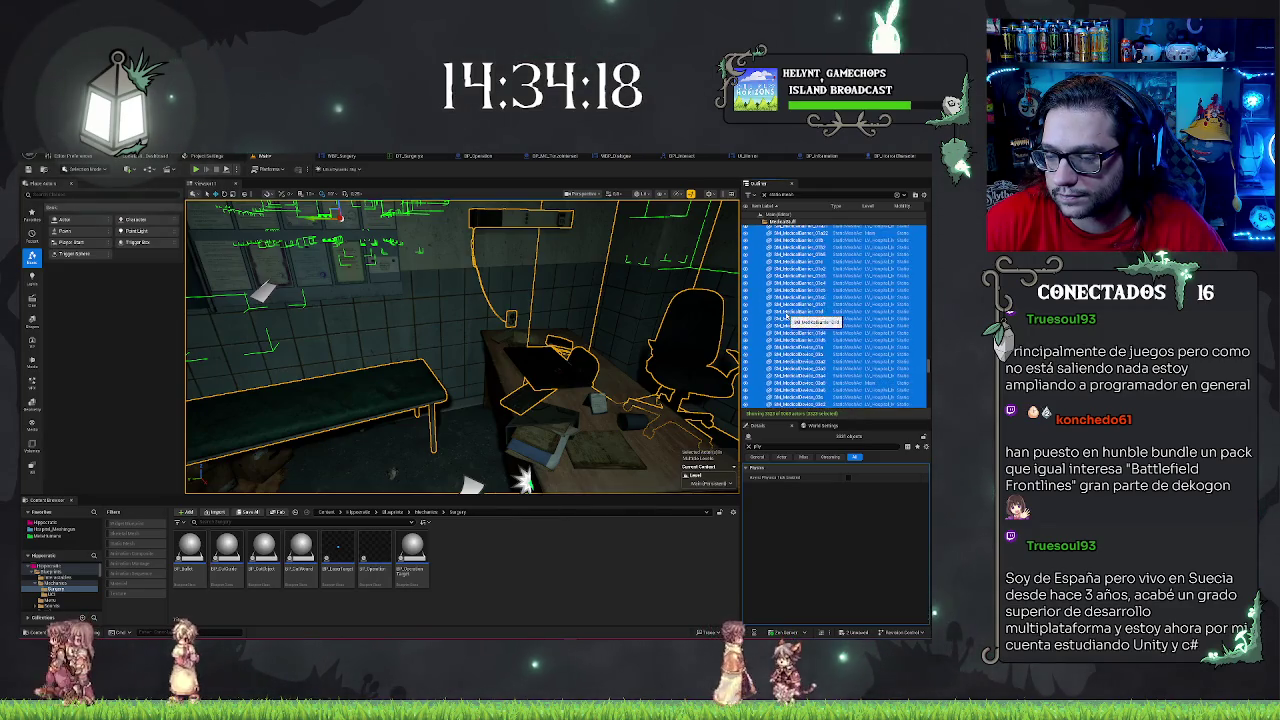
{"action": "scroll", "coordinate": [787, 316], "scroll_direction": "up", "scroll_amount": 10}
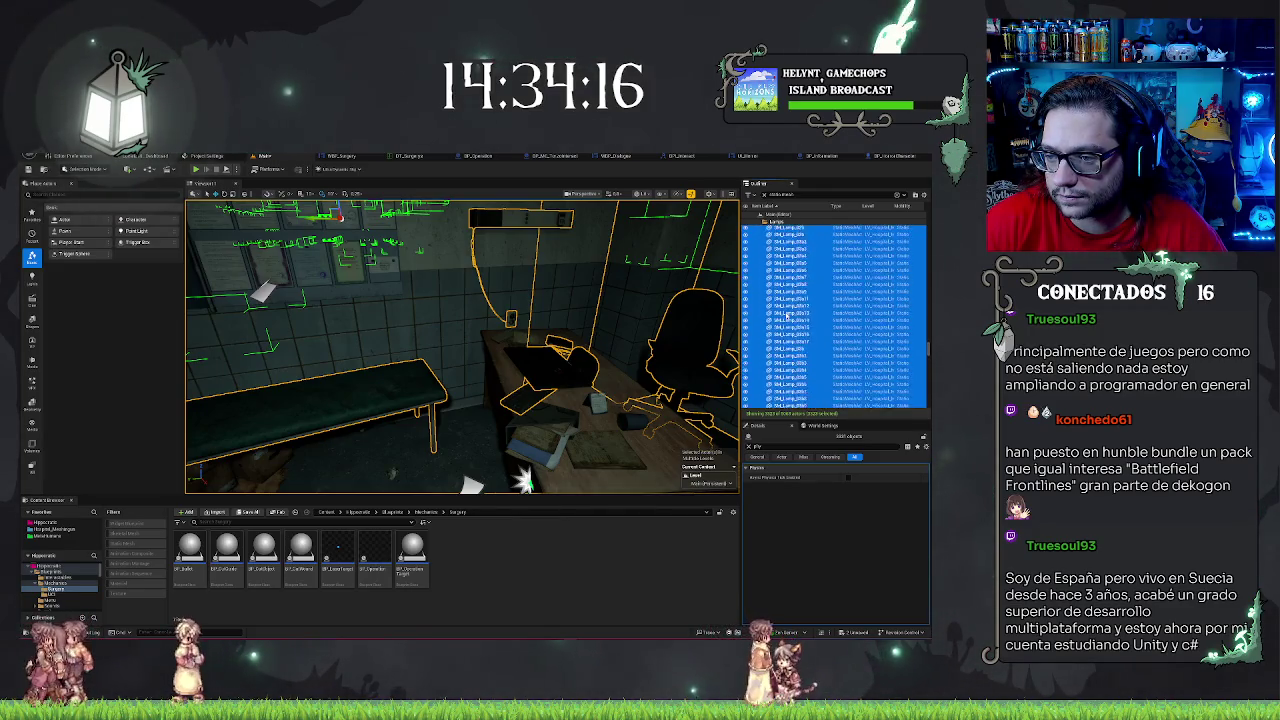
{"action": "scroll", "coordinate": [783, 256], "scroll_direction": "up", "scroll_amount": 10}
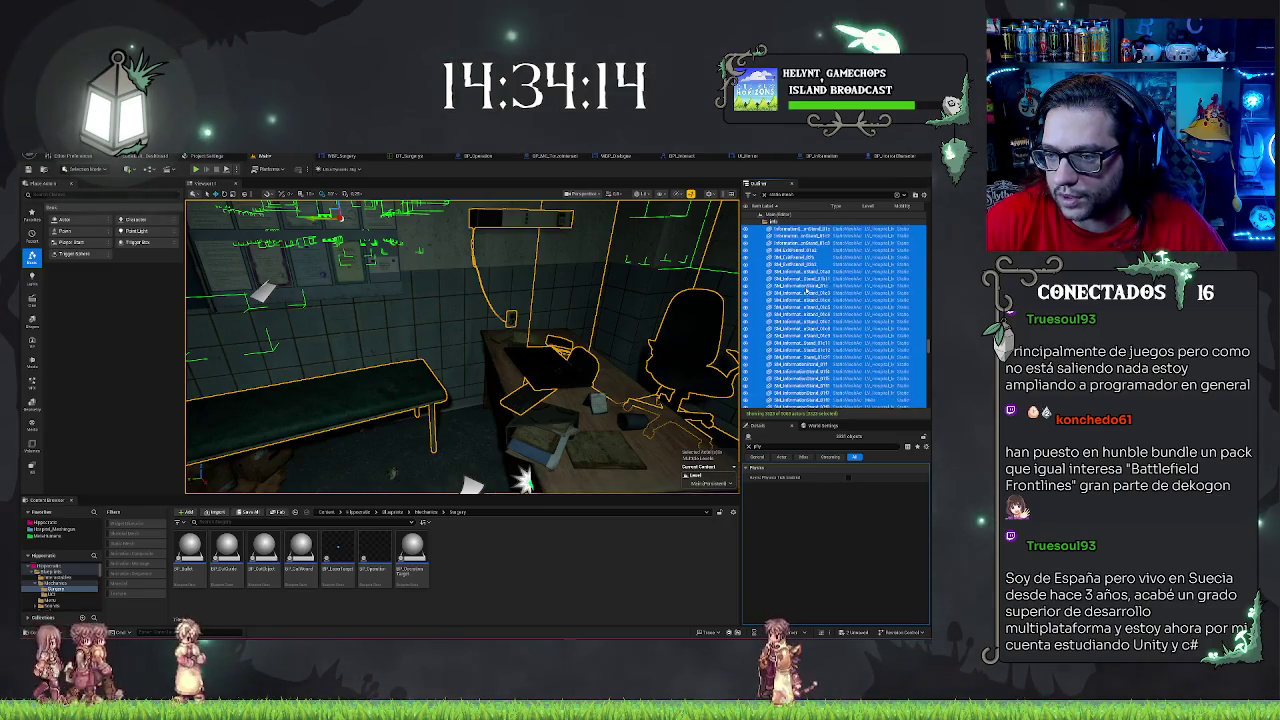
{"action": "scroll", "coordinate": [785, 278], "scroll_direction": "up", "scroll_amount": 10}
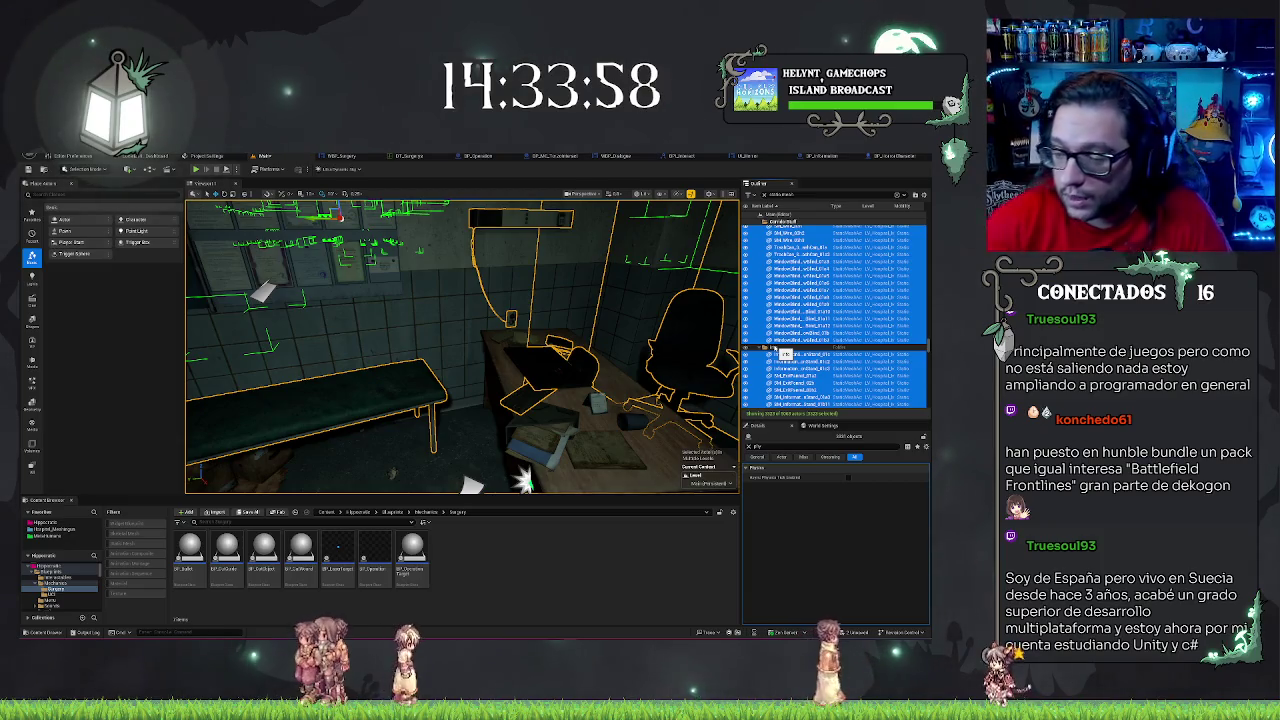
{"action": "scroll", "coordinate": [872, 360], "scroll_direction": "down", "scroll_amount": 5}
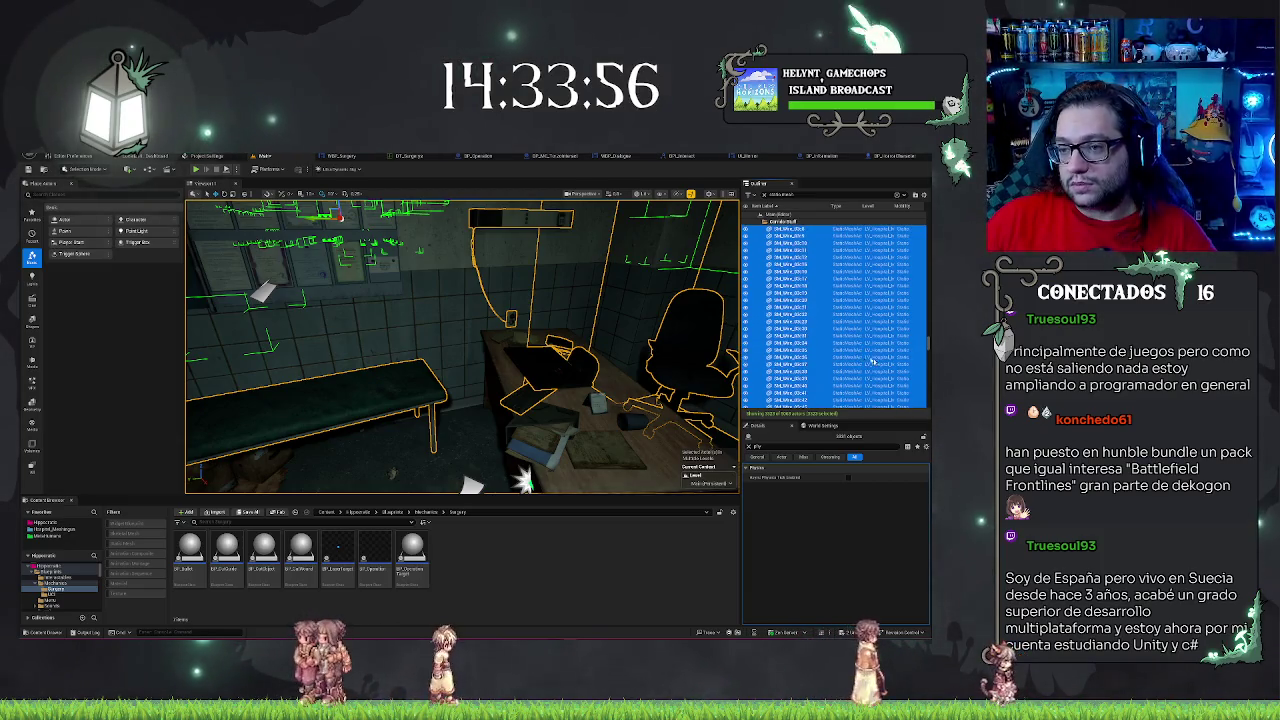
{"action": "scroll", "coordinate": [872, 359], "scroll_direction": "up", "scroll_amount": 10}
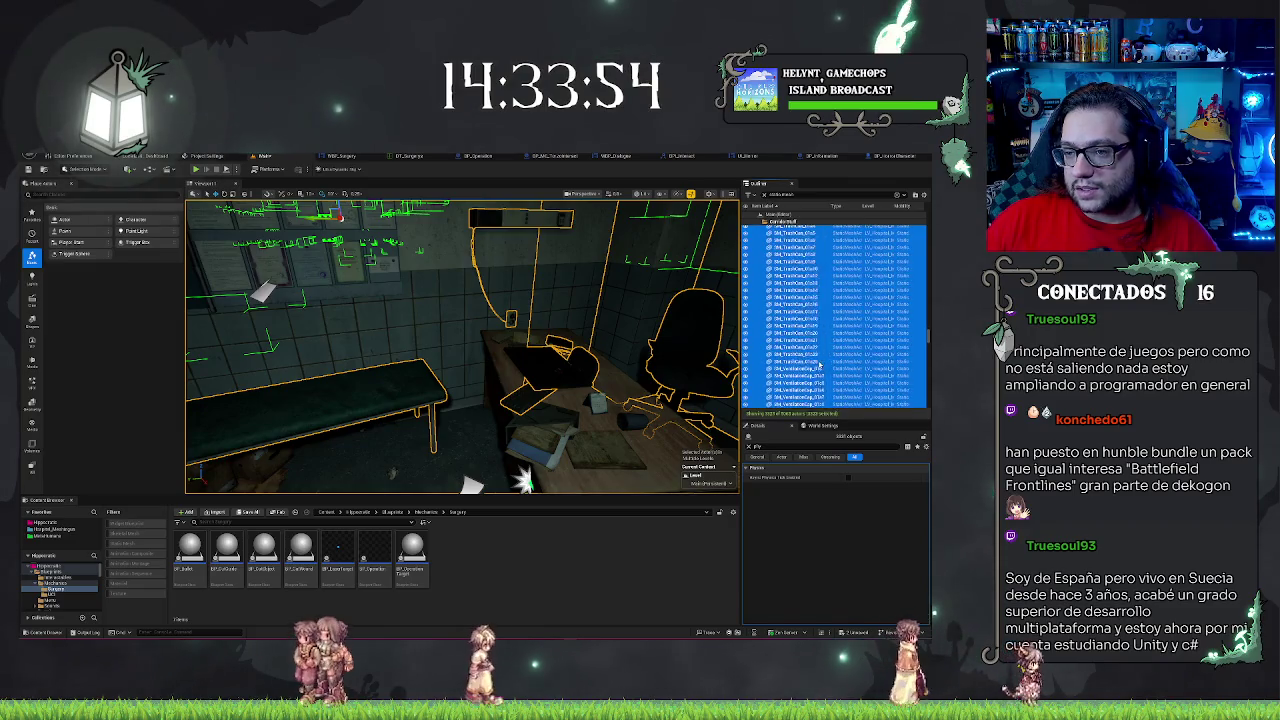
{"action": "scroll", "coordinate": [820, 363], "scroll_direction": "up", "scroll_amount": 10}
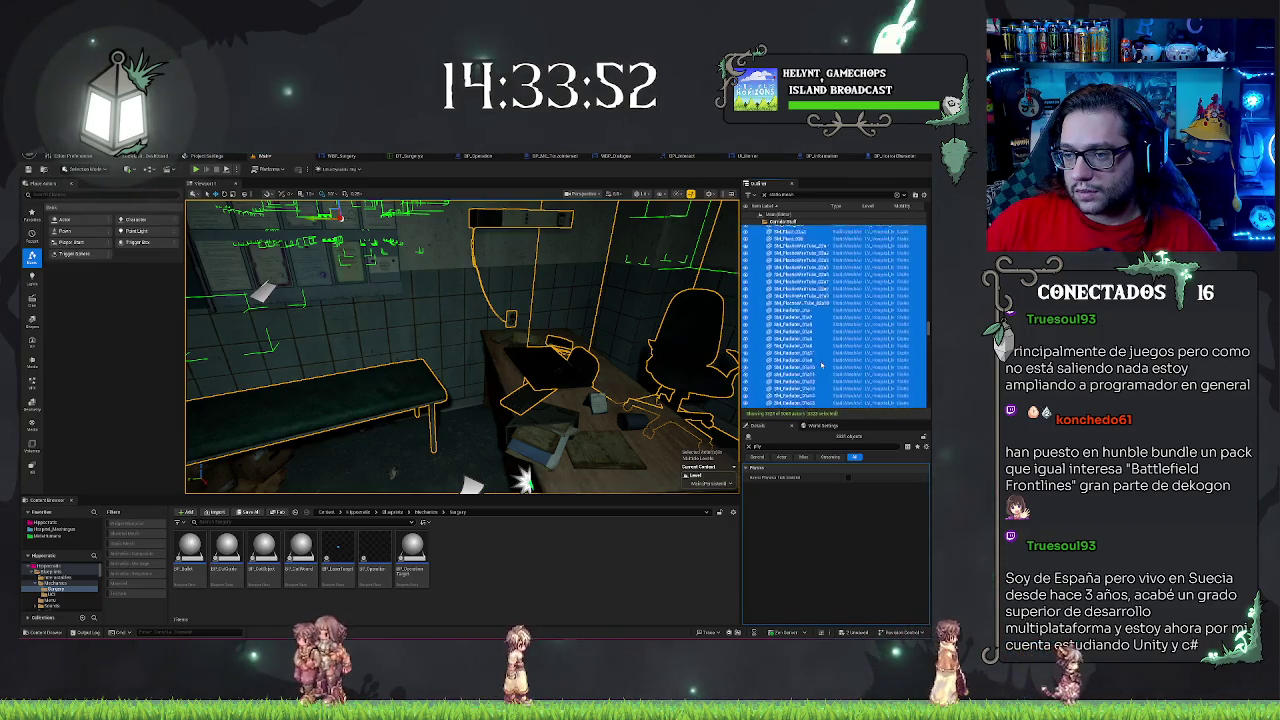
{"action": "scroll", "coordinate": [820, 365], "scroll_direction": "up", "scroll_amount": 15}
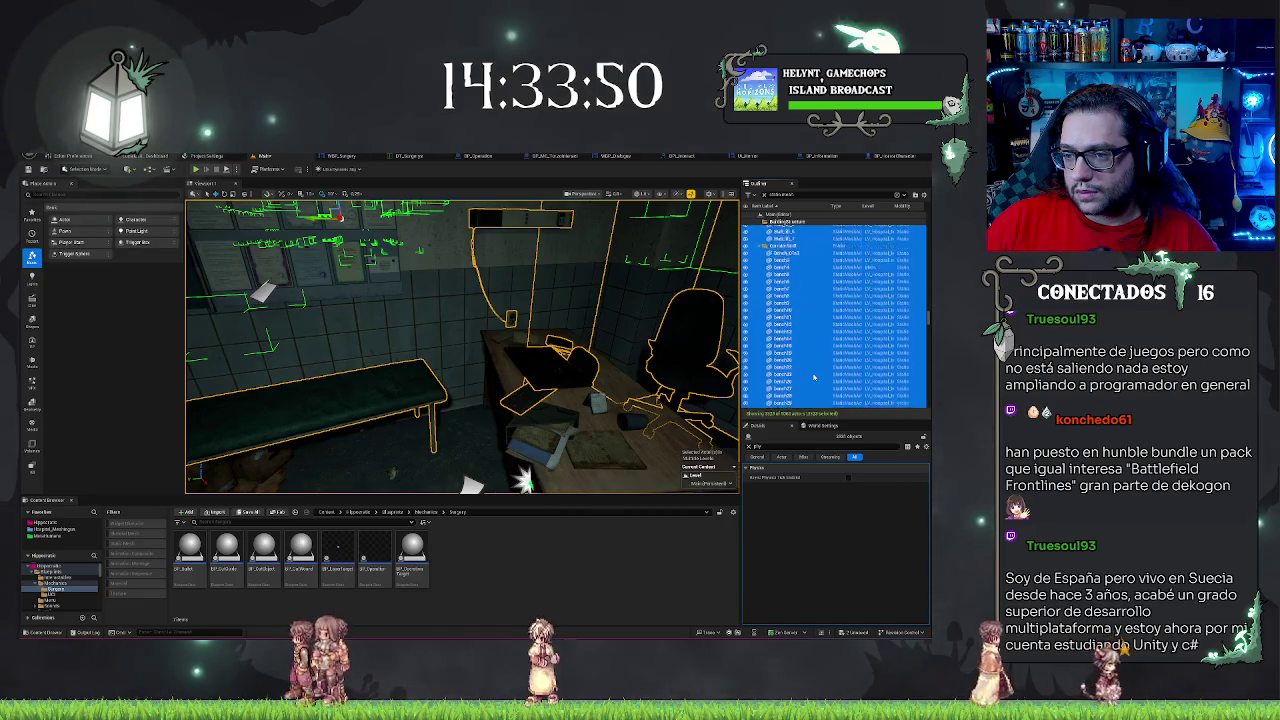
{"action": "scroll", "coordinate": [814, 377], "scroll_direction": "up", "scroll_amount": 3}
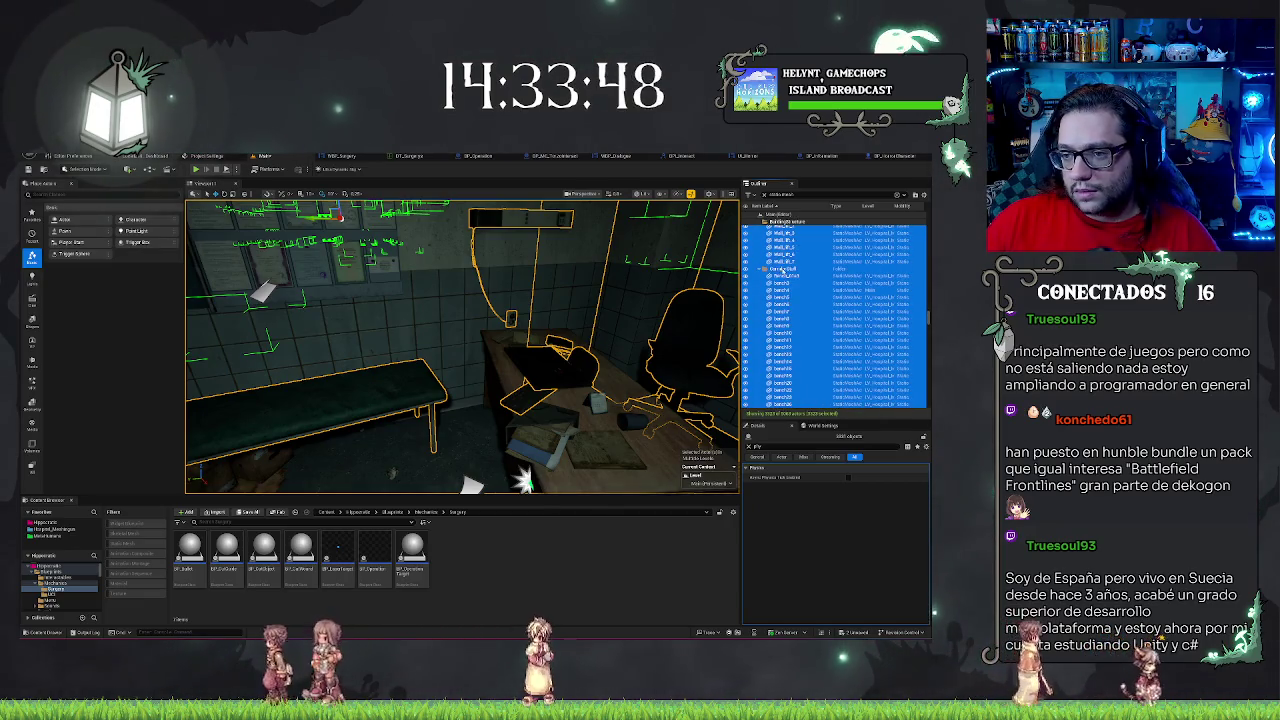
{"action": "scroll", "coordinate": [816, 308], "scroll_direction": "up", "scroll_amount": 10}
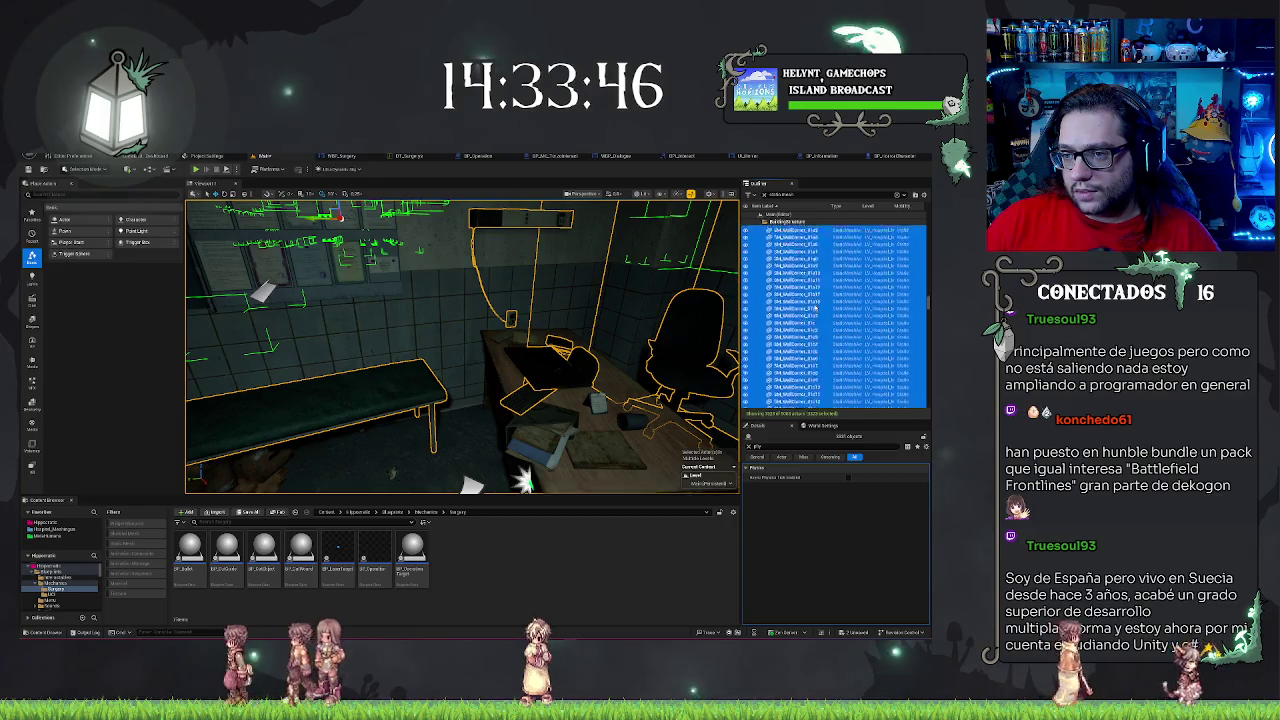
{"action": "scroll", "coordinate": [812, 300], "scroll_direction": "up", "scroll_amount": 10}
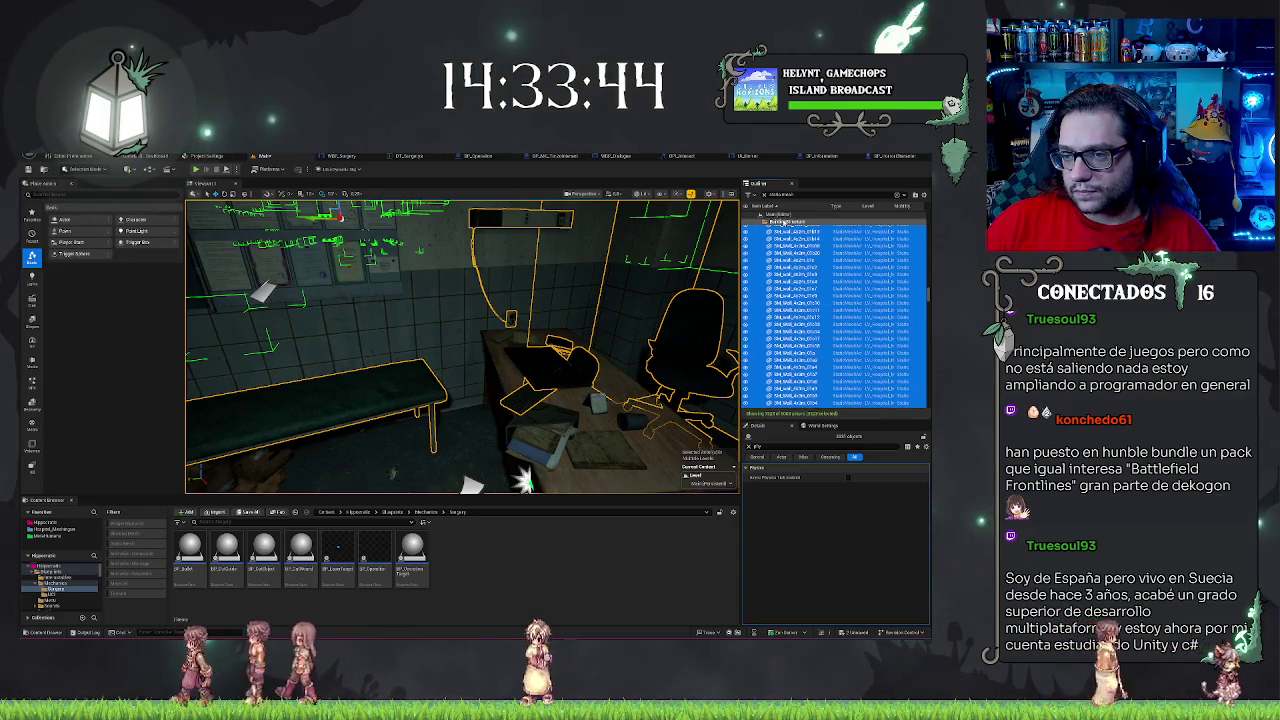
{"action": "left_click", "coordinate": [786, 222]}
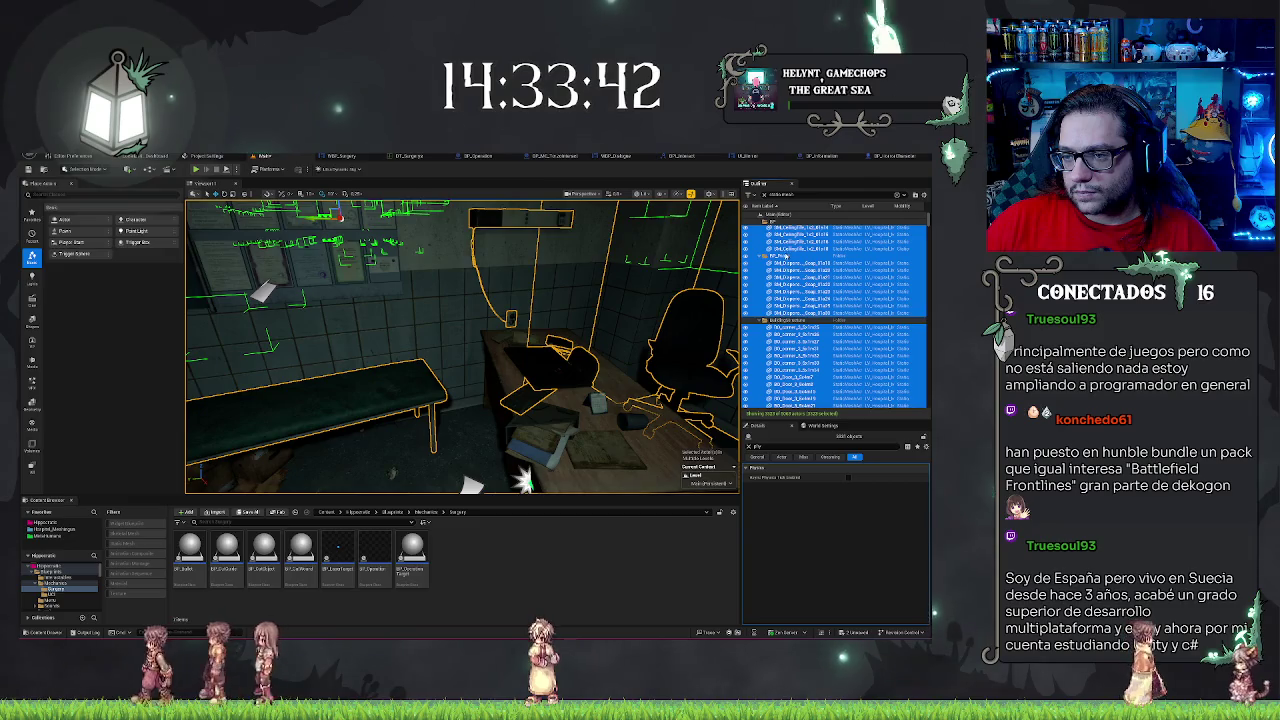
{"action": "scroll", "coordinate": [780, 360], "scroll_direction": "up", "scroll_amount": 5}
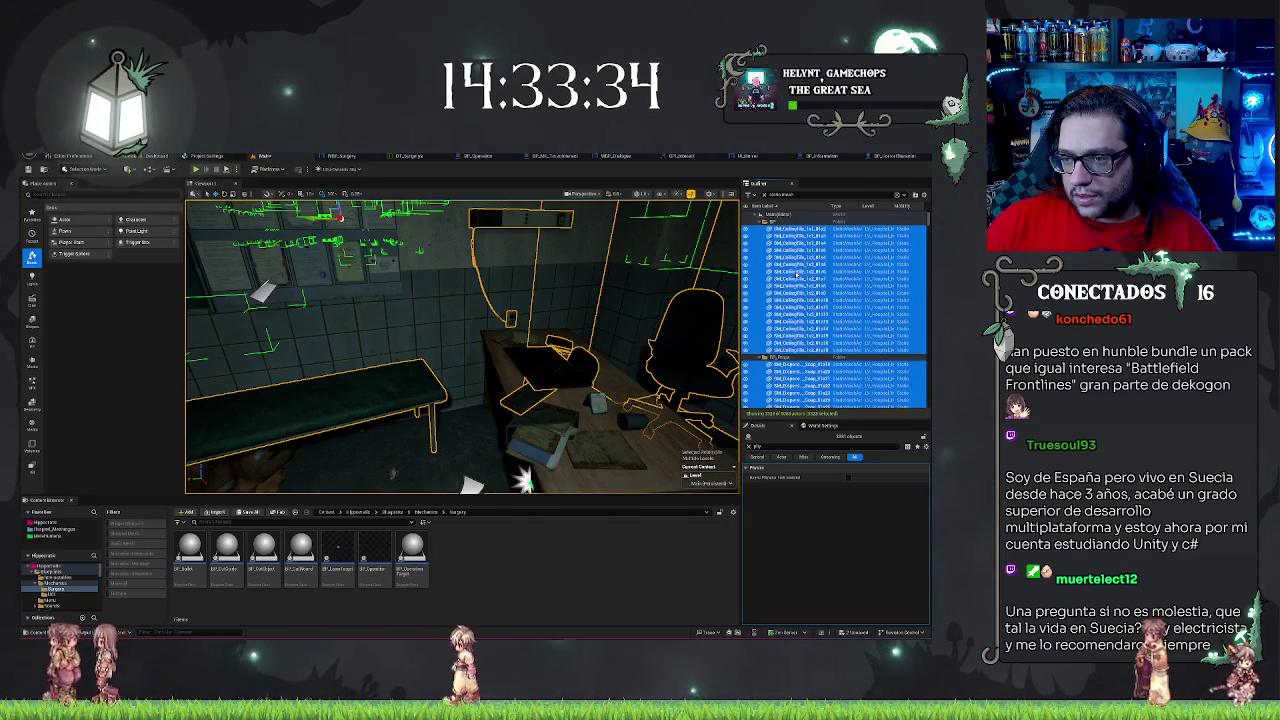
{"action": "left_click", "coordinate": [773, 216]}
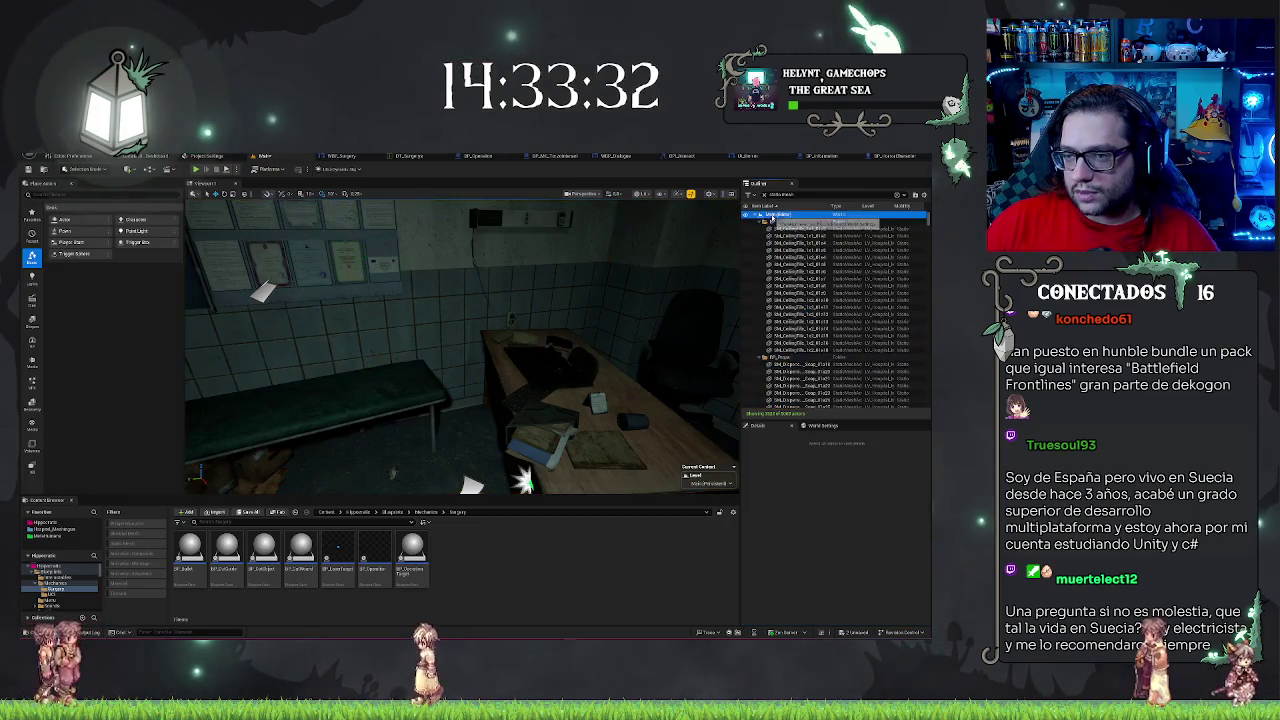
- Select a ceiling-tile actor and collapse the Dropceiling props, BuildingStructure, Info, Lamps and Pipes folders
{"action": "right_click", "coordinate": [770, 218]}
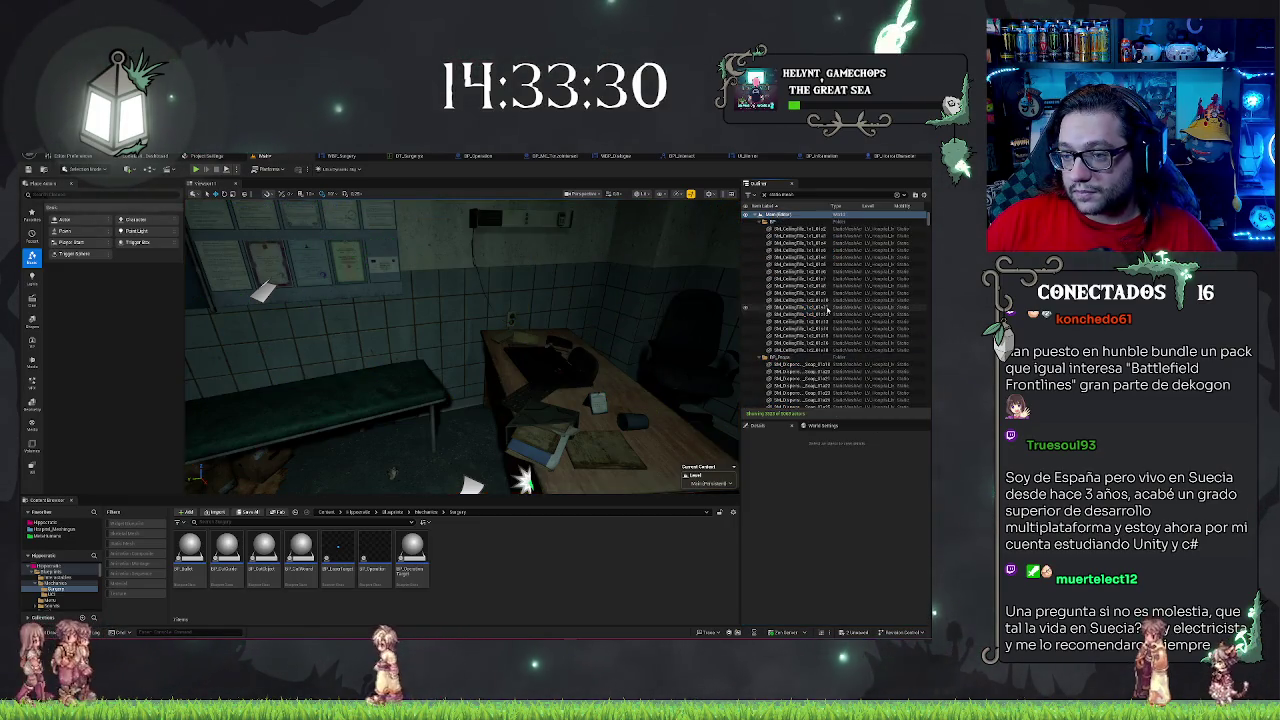
{"action": "left_click", "coordinate": [265, 215]}
{"action": "left_click", "coordinate": [764, 229]}
{"action": "left_click", "coordinate": [764, 236]}
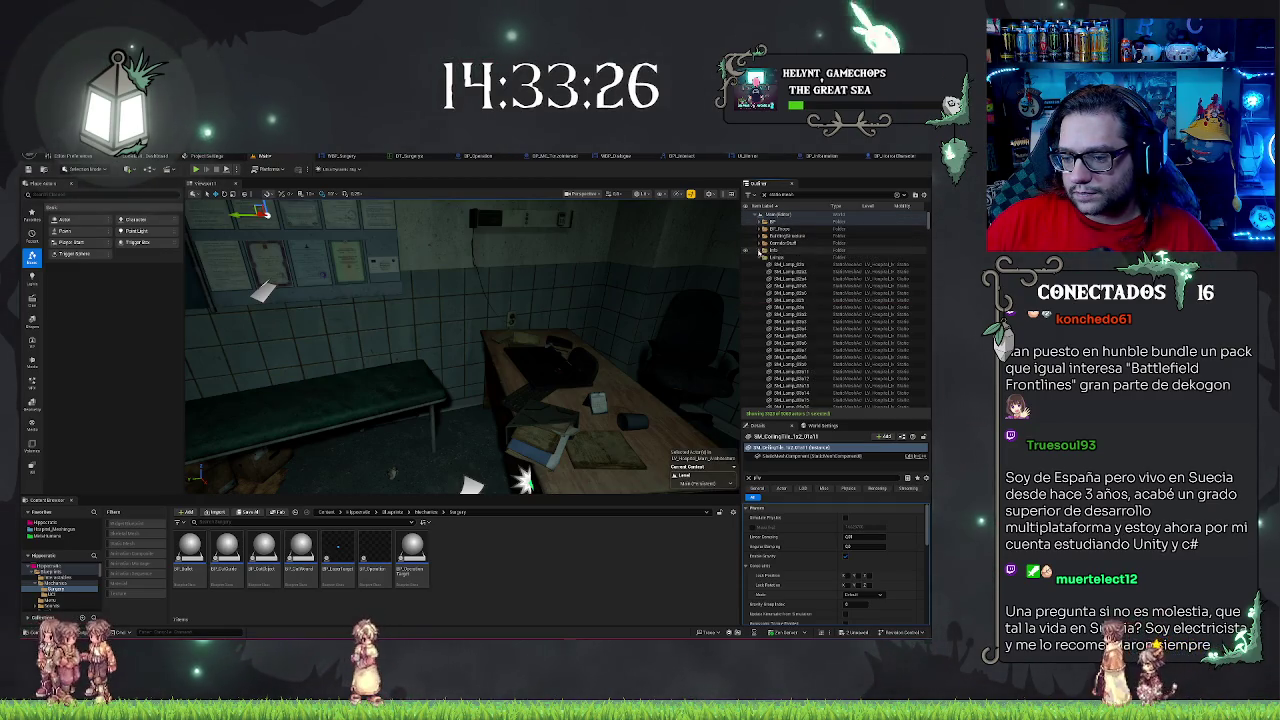
{"action": "left_click", "coordinate": [764, 250]}
{"action": "left_click", "coordinate": [764, 257]}
{"action": "left_click", "coordinate": [764, 257]}
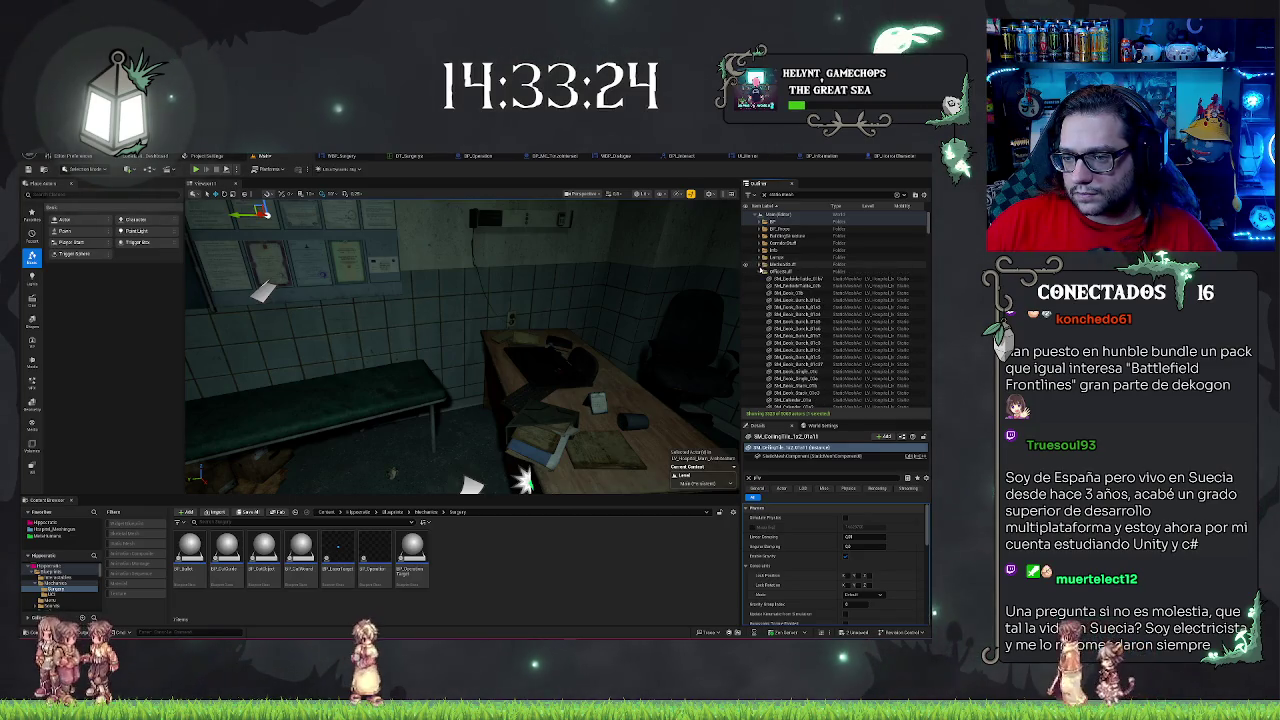
{"action": "left_click", "coordinate": [764, 278]}
{"action": "left_click", "coordinate": [764, 278]}
{"action": "left_click", "coordinate": [766, 285]}
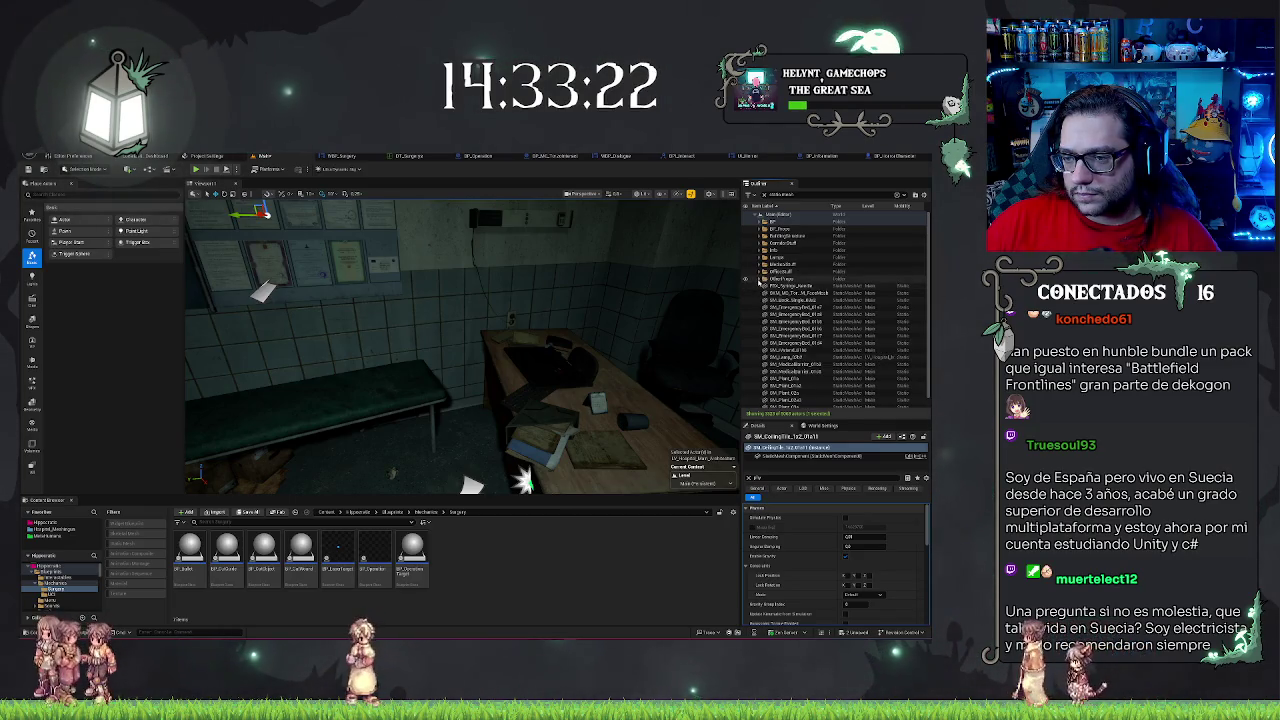
- Select the 19 actors from PDE_Syringe down, then every actor in the prop folder
{"action": "scroll", "coordinate": [785, 340], "scroll_direction": "down", "scroll_amount": 1}
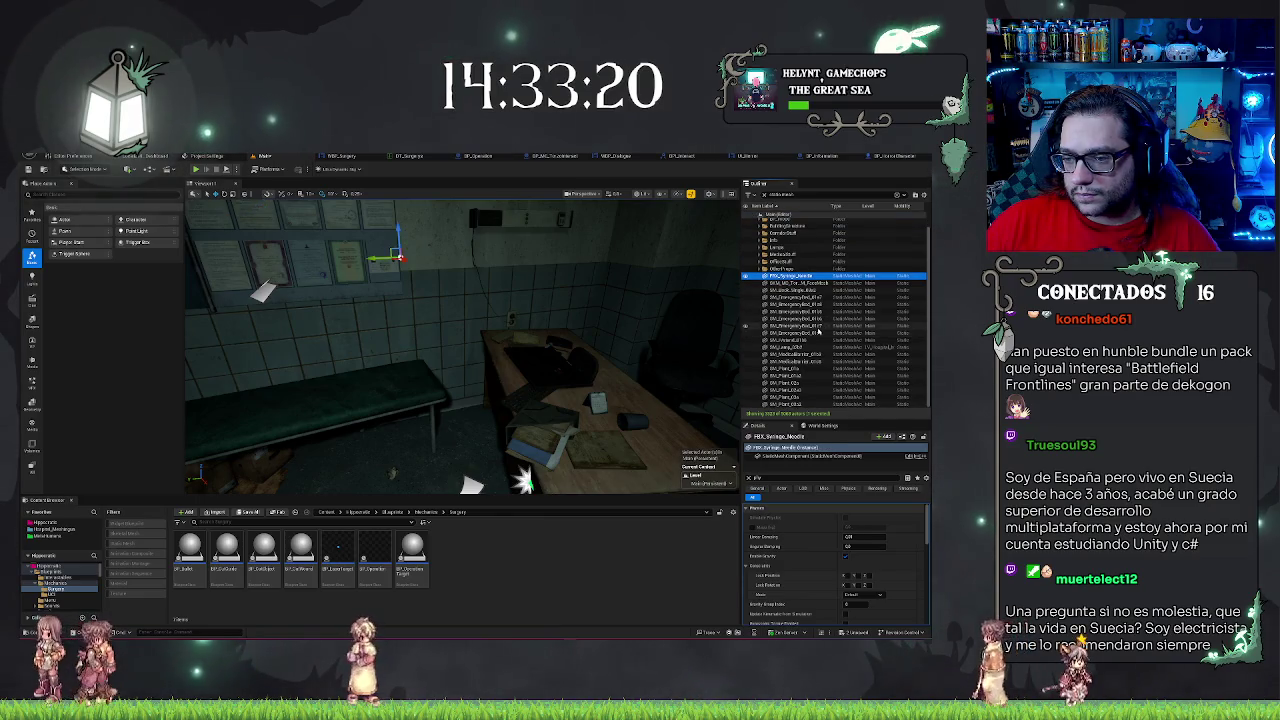
{"action": "left_click", "coordinate": [789, 405], "text": "shift"}
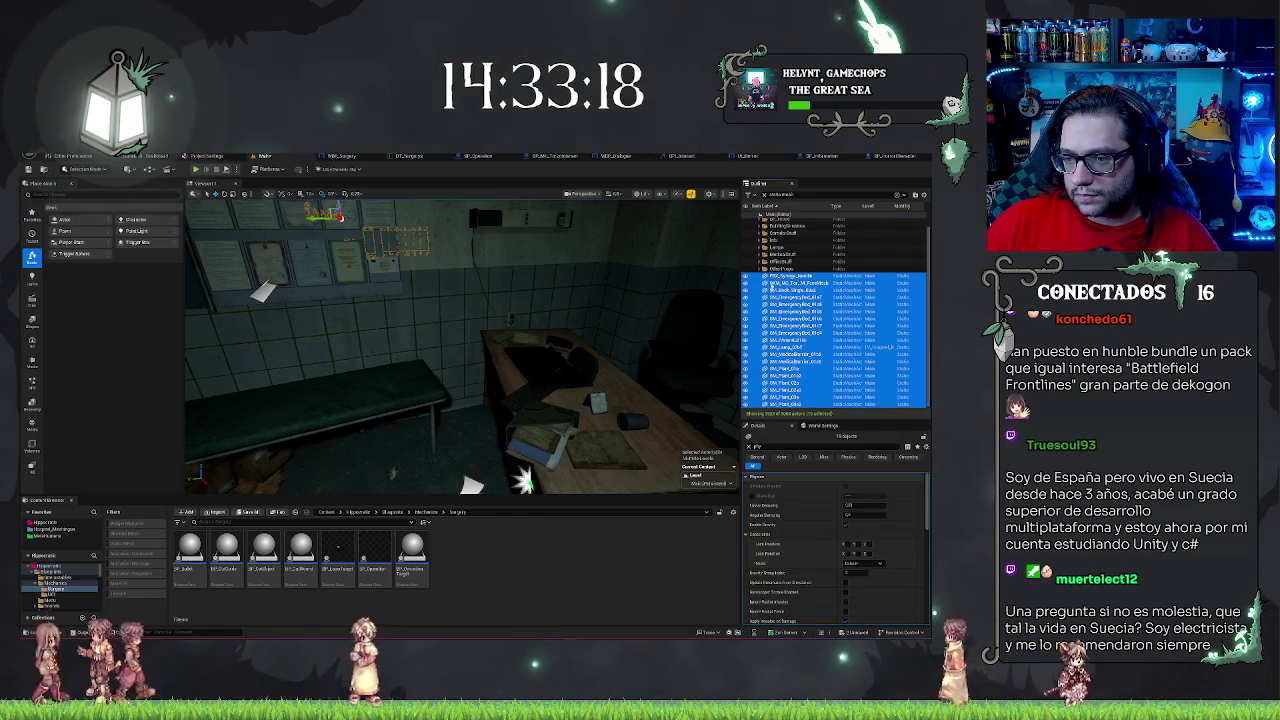
{"action": "right_click", "coordinate": [777, 270]}
{"action": "mouse_move", "coordinate": [815, 307]}
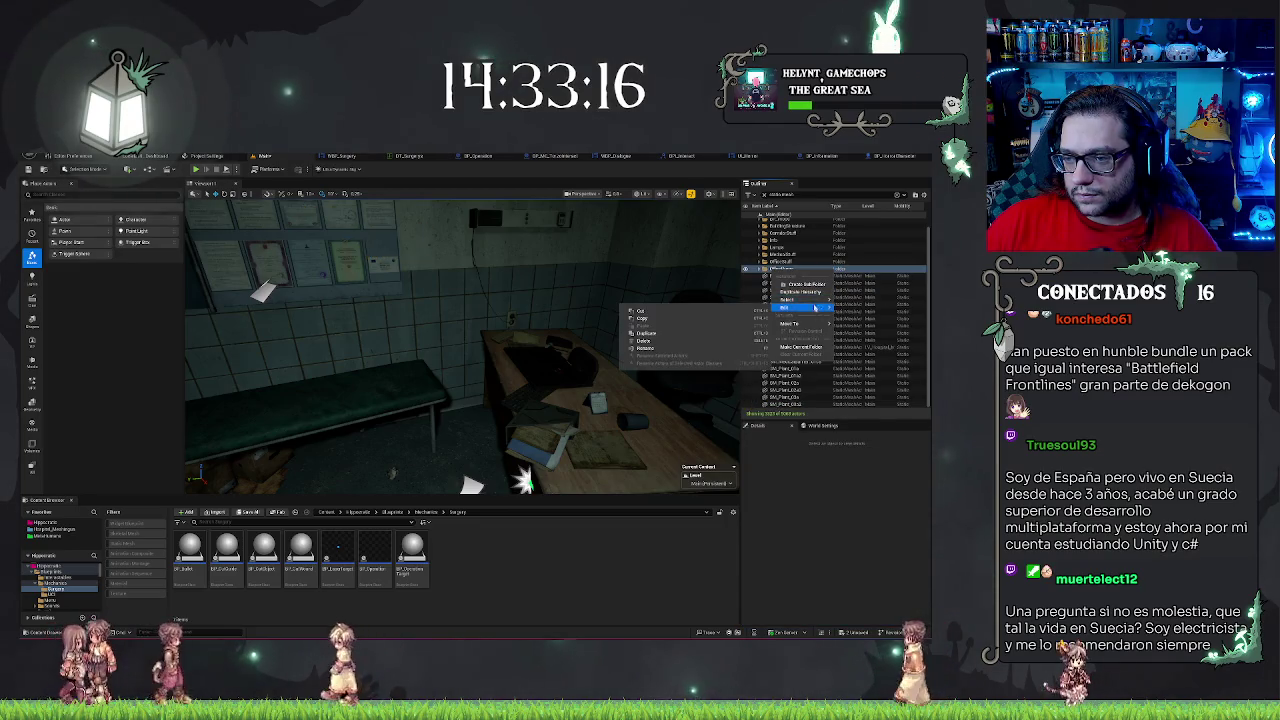
{"action": "left_click", "coordinate": [858, 310]}
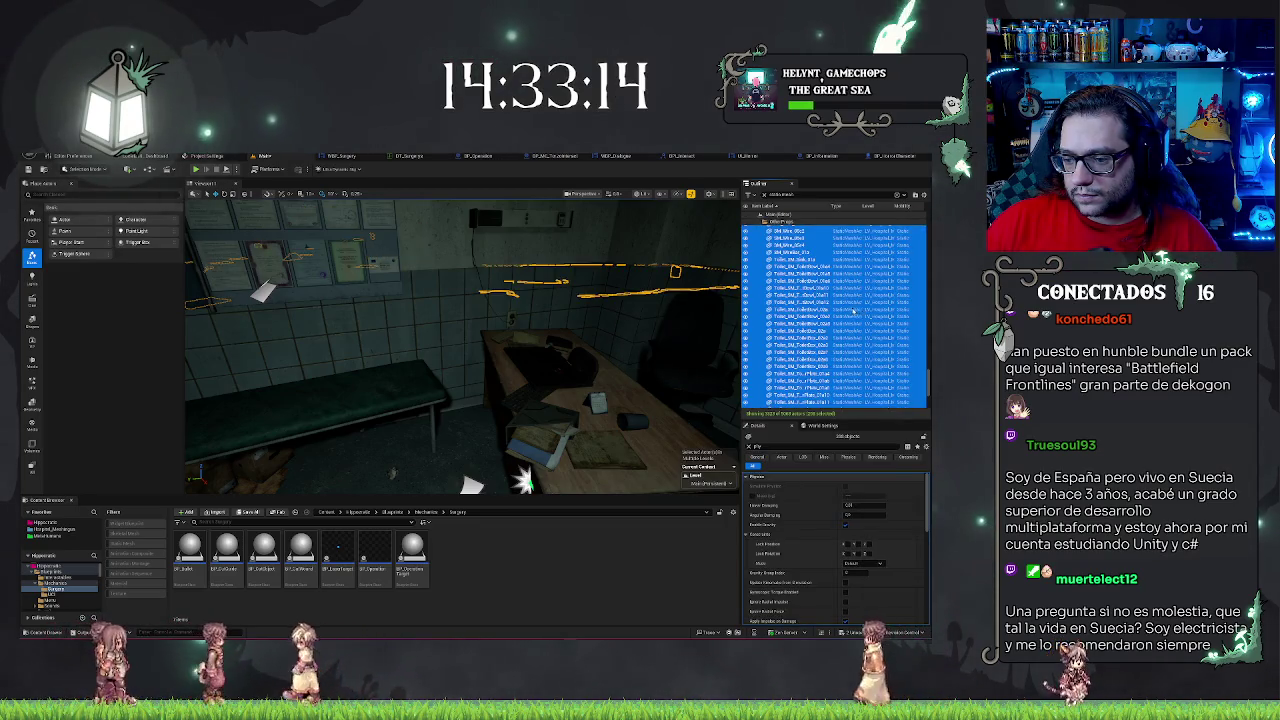
- Select all actors in the OfficeStuff folder, then all actors in the following folder
{"action": "left_click_drag", "start_coordinate": [925, 370], "coordinate": [923, 218]}
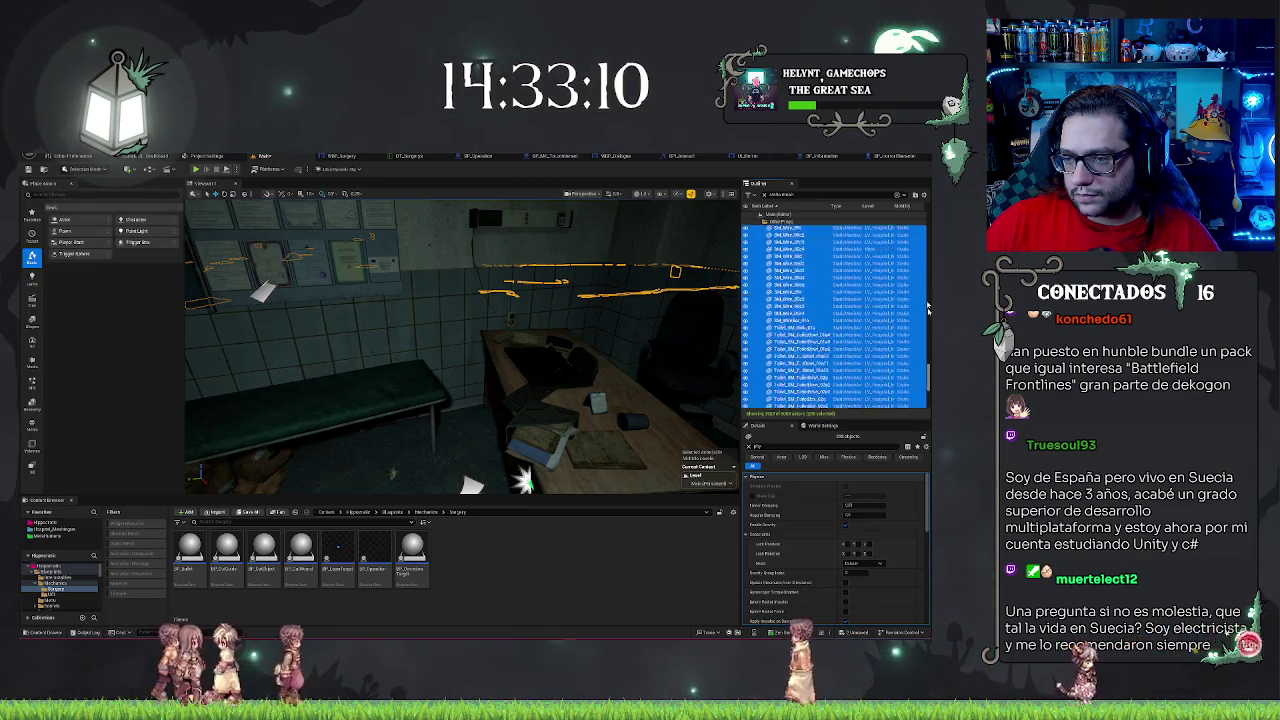
{"action": "right_click", "coordinate": [784, 274]}
{"action": "mouse_move", "coordinate": [820, 302]}
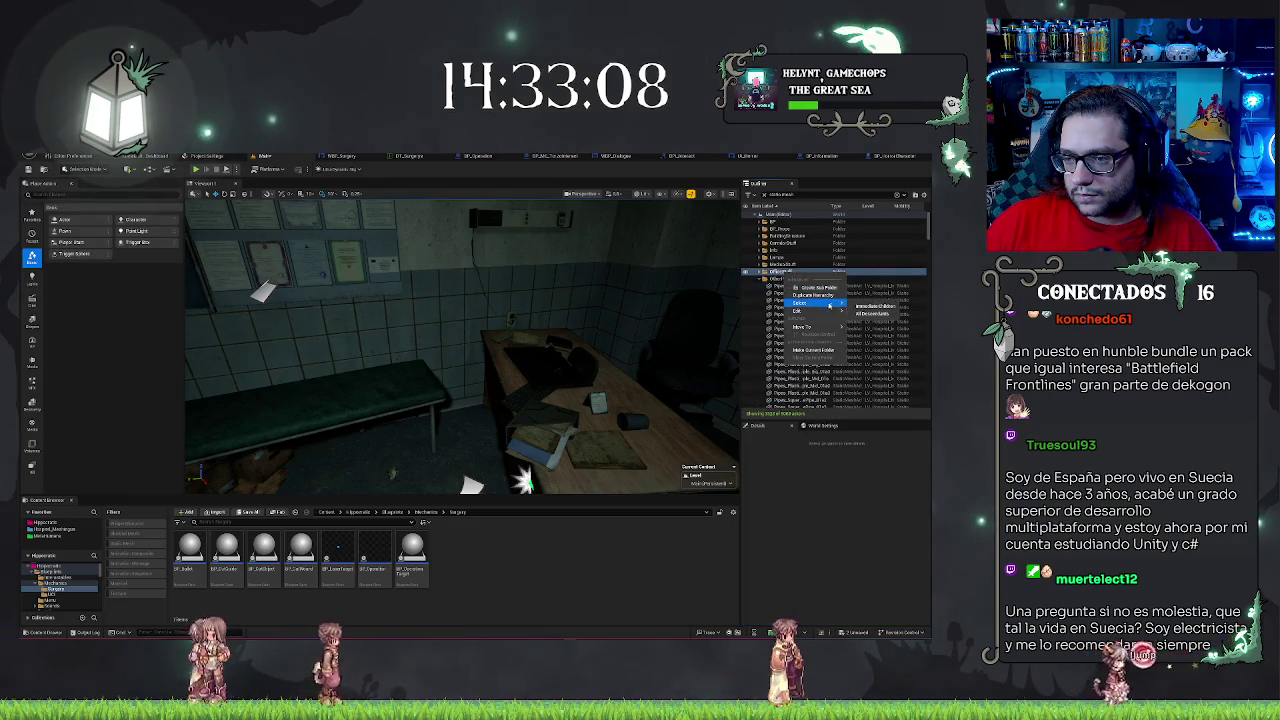
{"action": "left_click", "coordinate": [873, 314]}
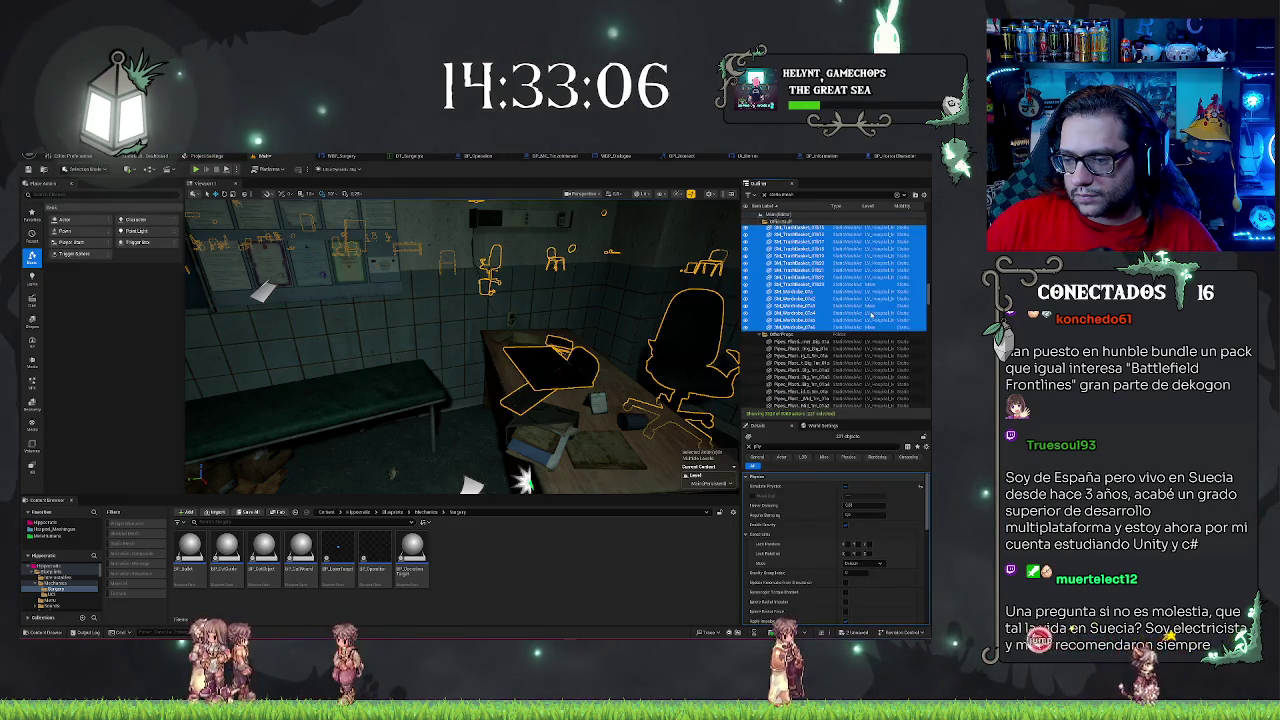
{"action": "left_click", "coordinate": [846, 488]}
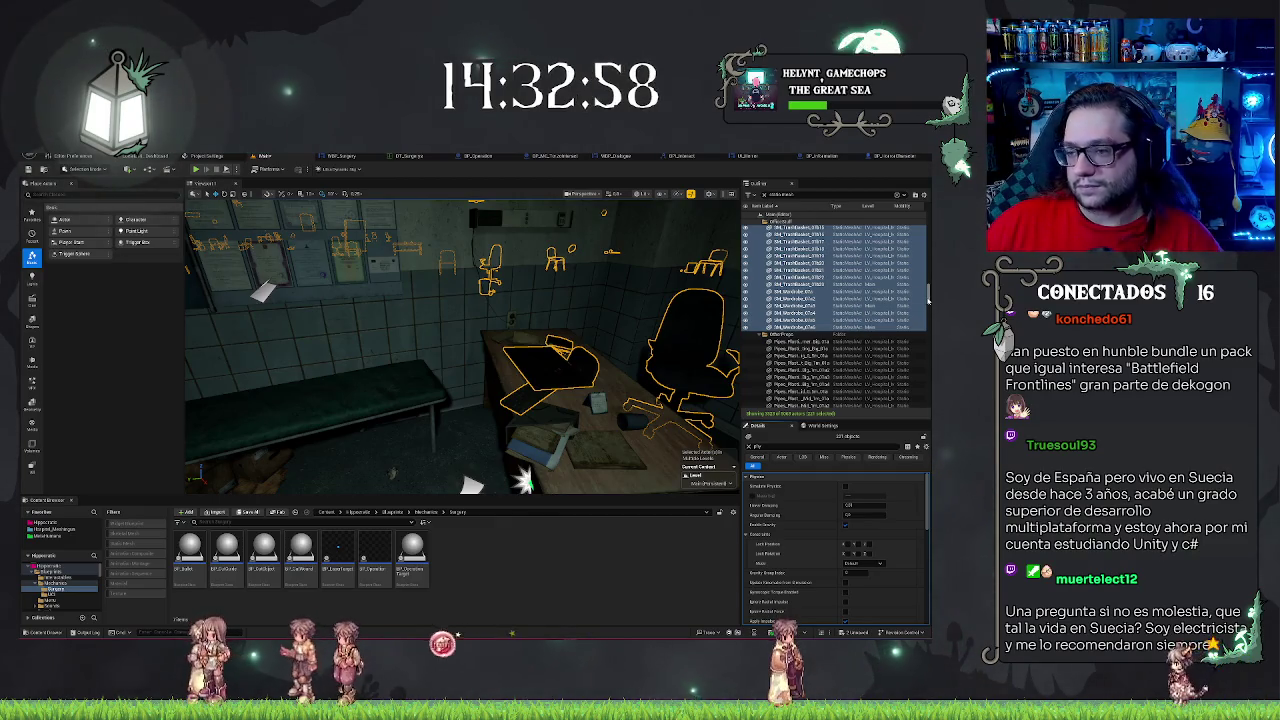
{"action": "left_click_drag", "start_coordinate": [929, 297], "coordinate": [929, 218]}
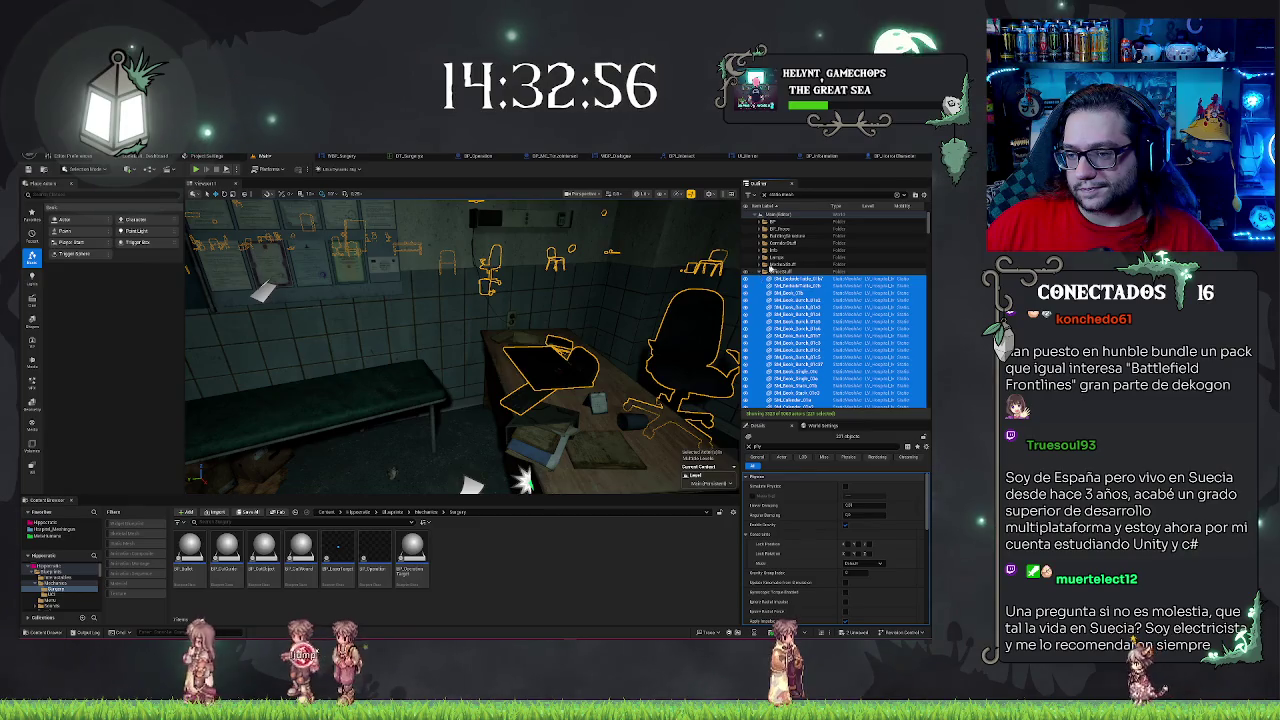
{"action": "right_click", "coordinate": [776, 266]}
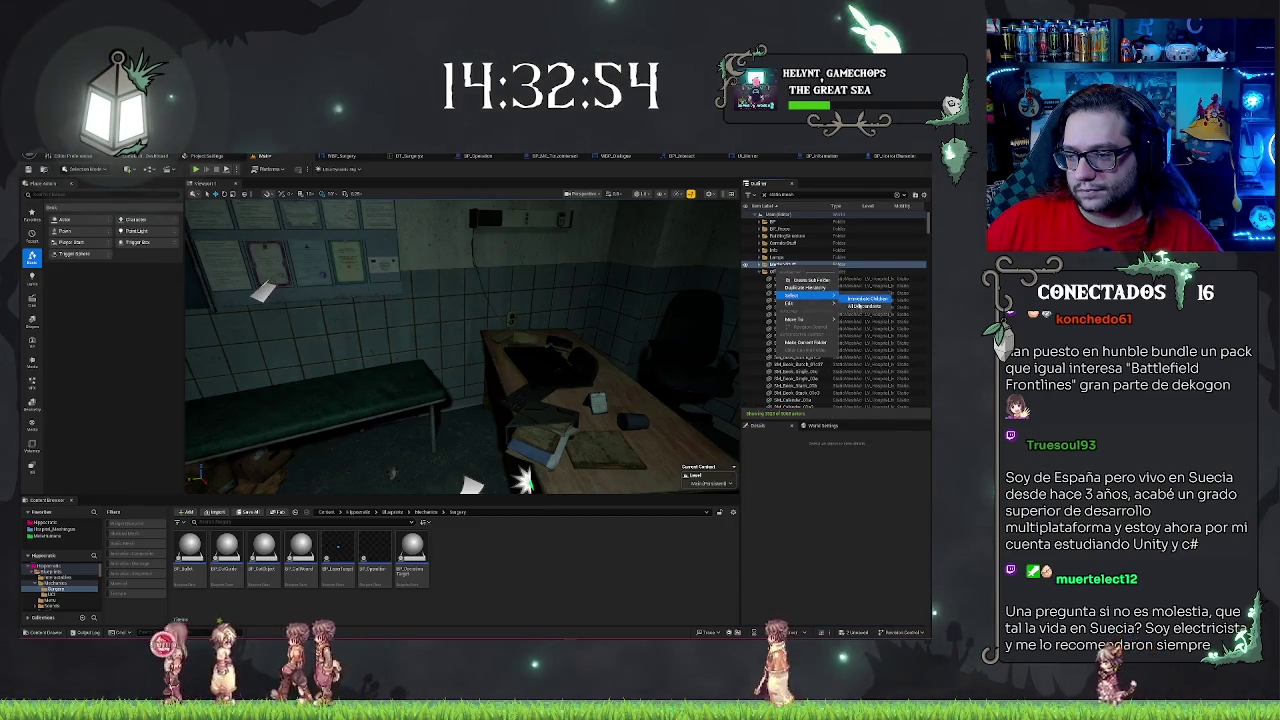
{"action": "left_click", "coordinate": [850, 305]}
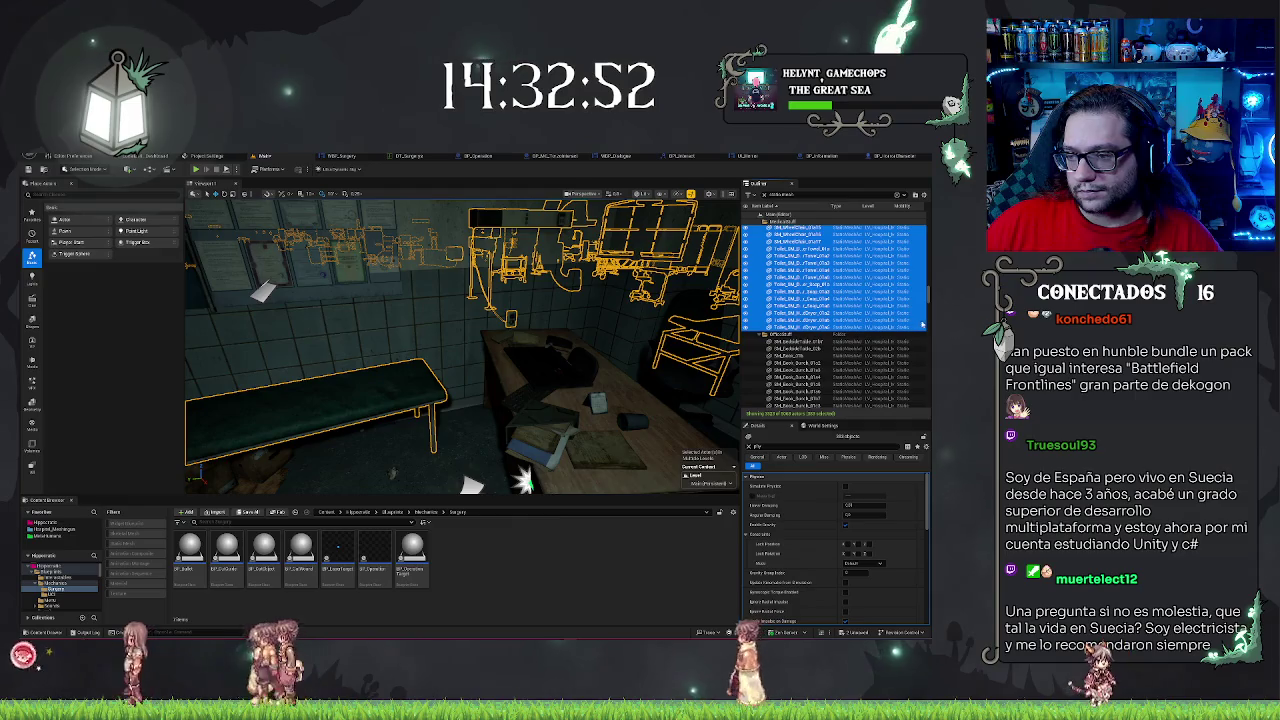
- Select every lamp actor in the Lamps folder
{"action": "scroll", "coordinate": [800, 290], "scroll_direction": "up", "scroll_amount": 5}
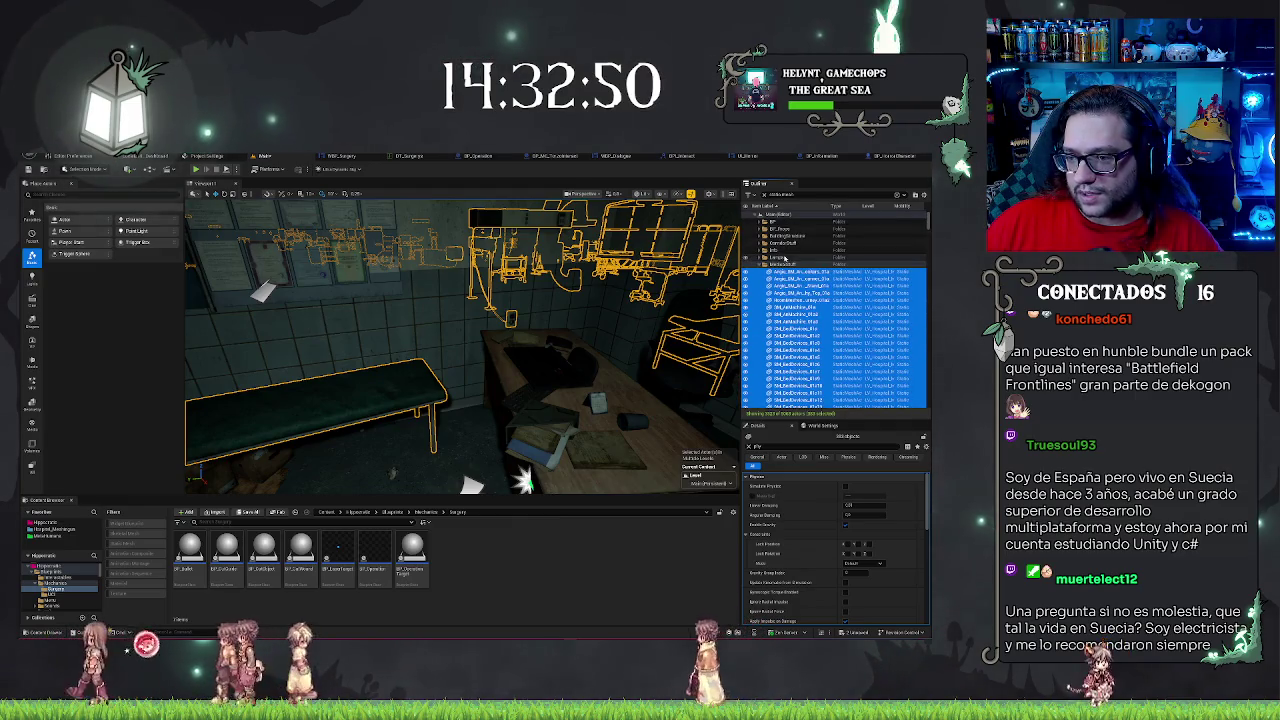
{"action": "right_click", "coordinate": [785, 258]}
{"action": "mouse_move", "coordinate": [800, 288]}
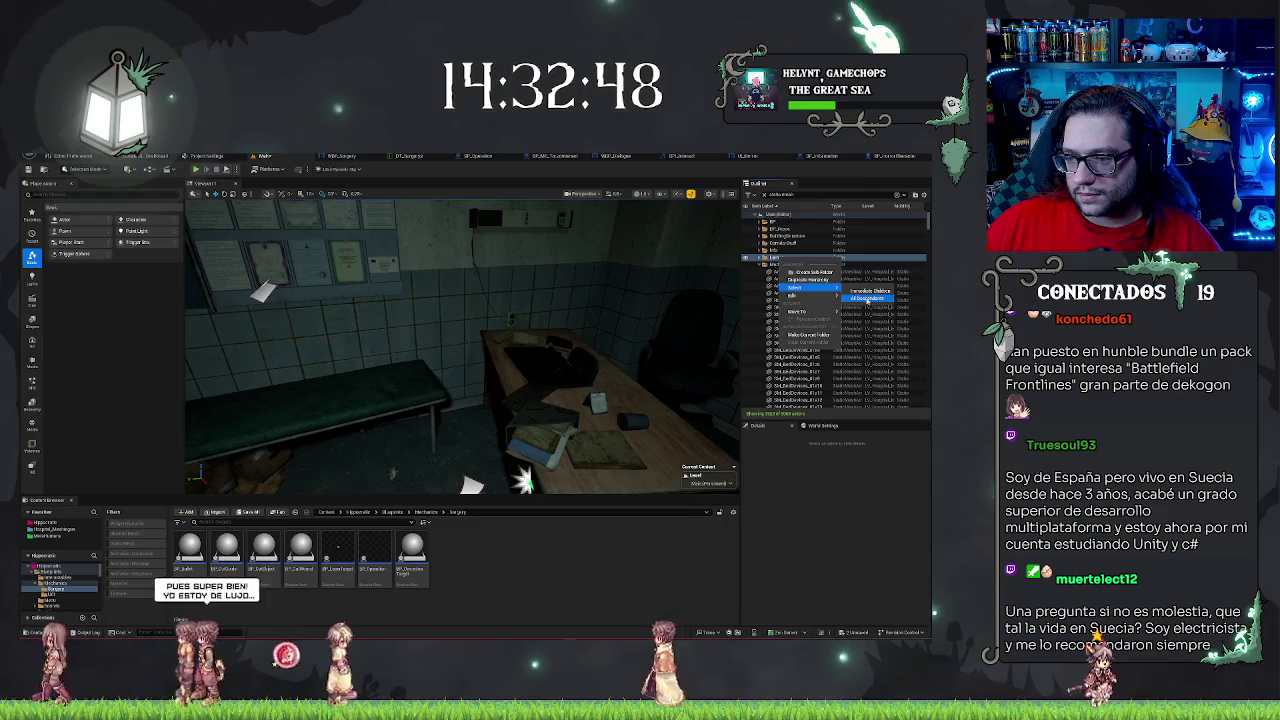
{"action": "left_click", "coordinate": [868, 299]}
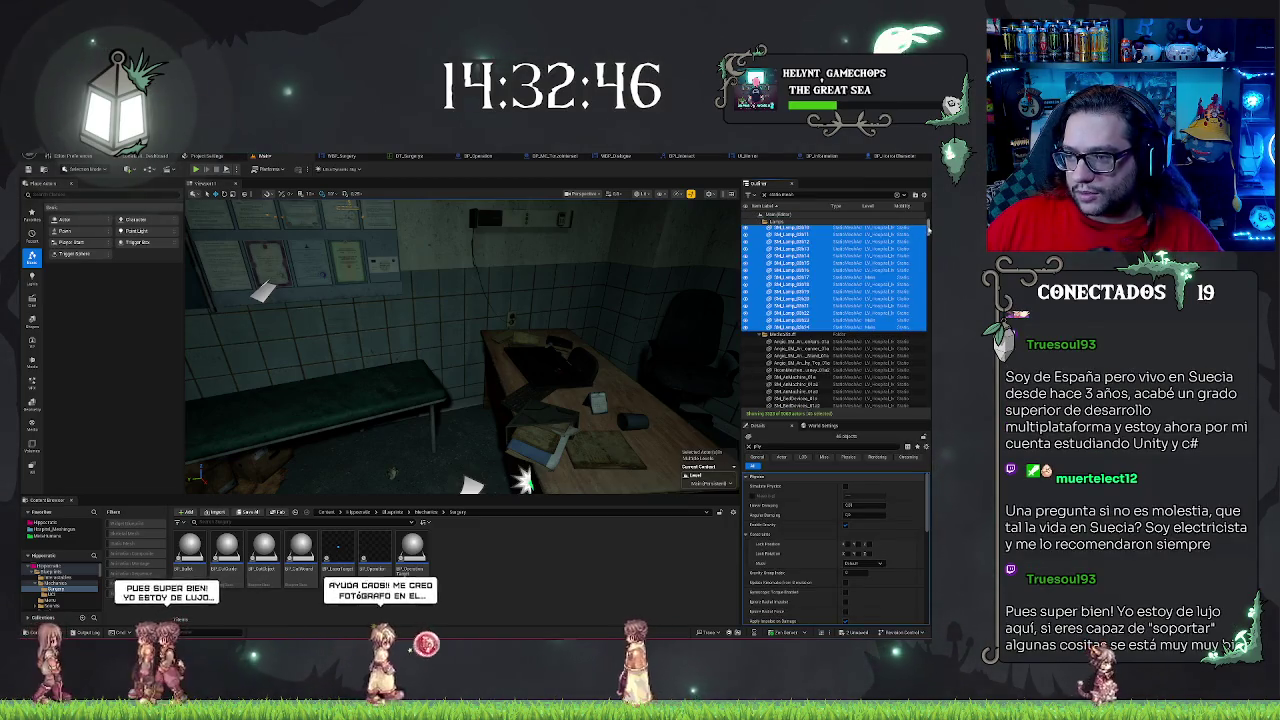
- Select all actors in the next folder up, then all children of the Corridor folder
{"action": "scroll", "coordinate": [830, 290], "scroll_direction": "up", "scroll_amount": 3}
{"action": "right_click", "coordinate": [782, 258]}
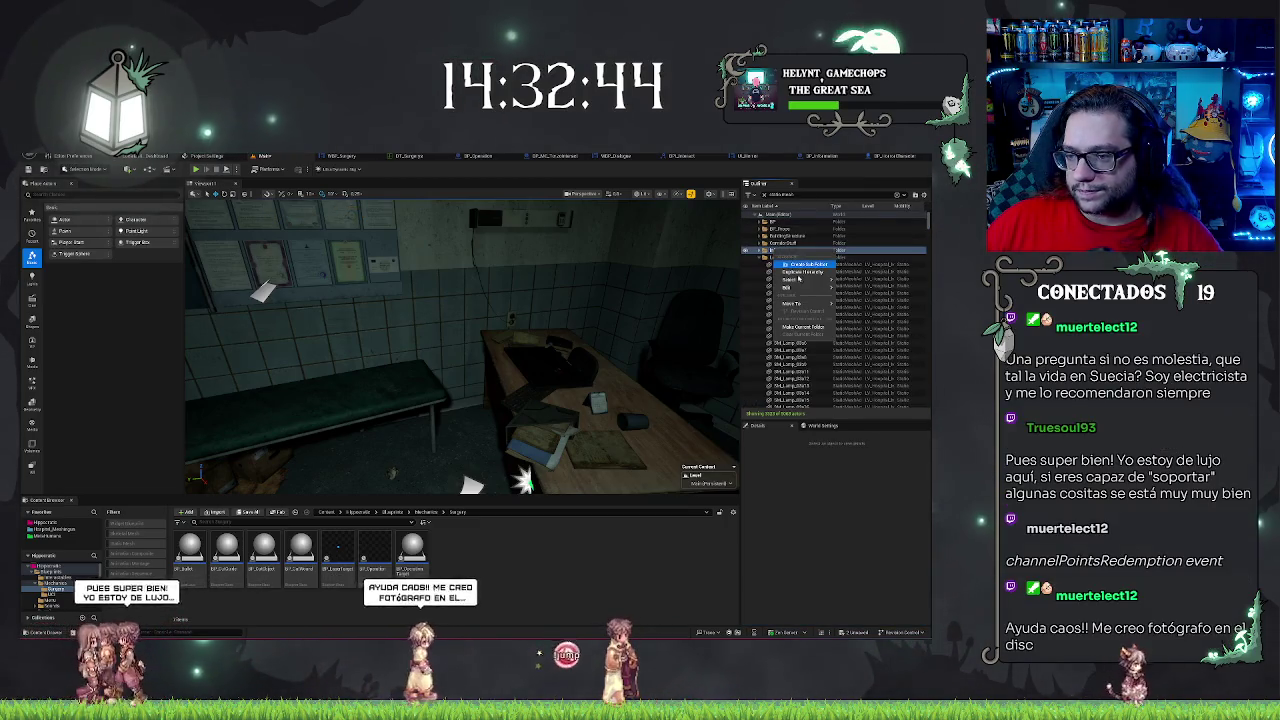
{"action": "mouse_move", "coordinate": [798, 280]}
{"action": "left_click", "coordinate": [864, 290]}
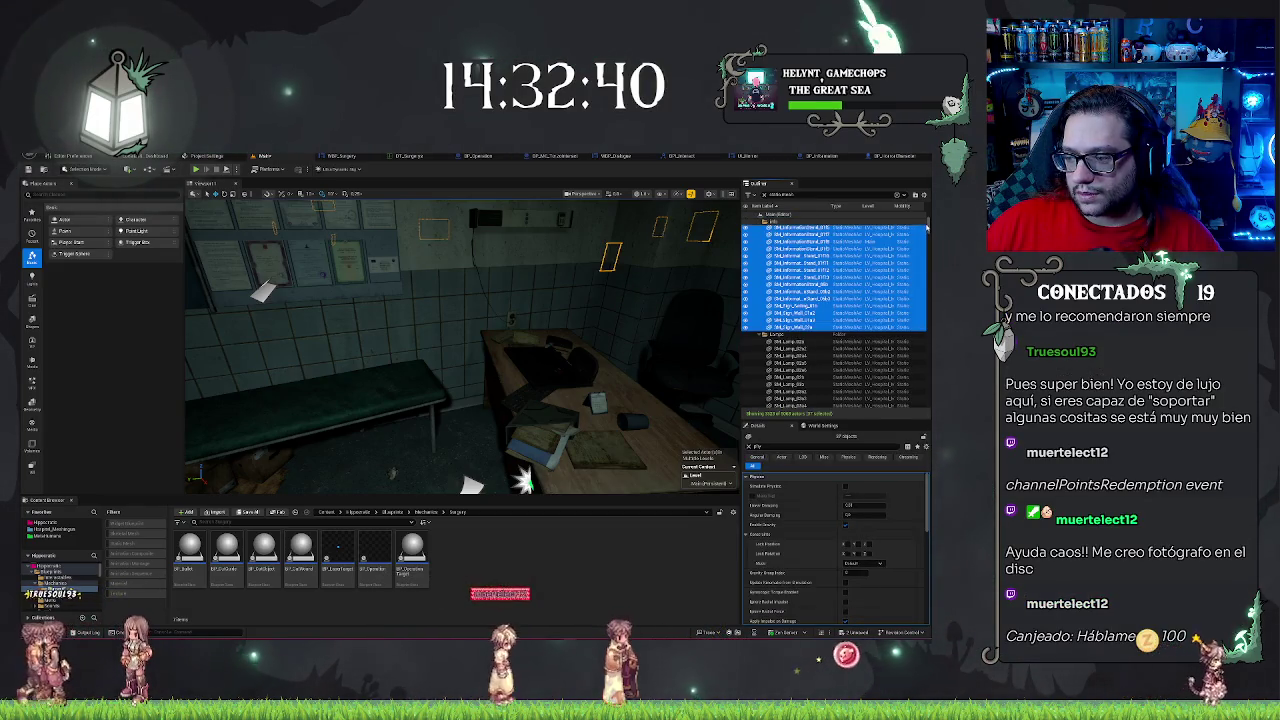
{"action": "right_click", "coordinate": [786, 245]}
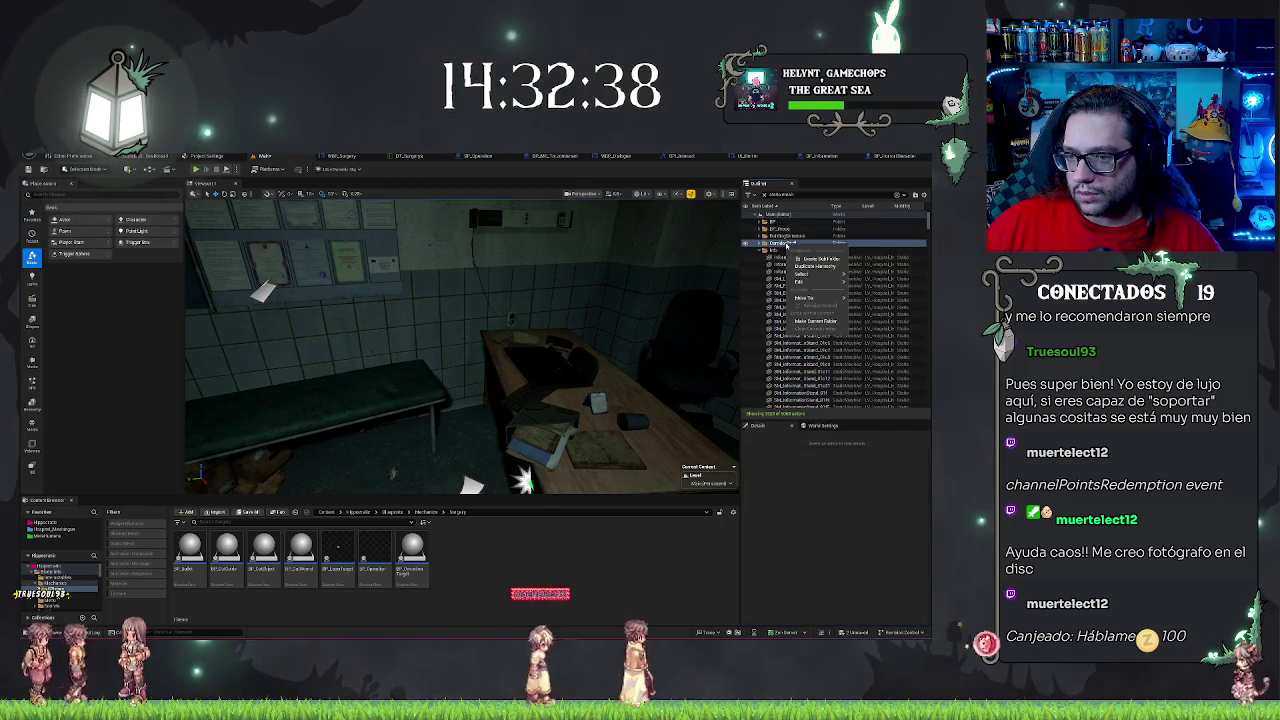
{"action": "mouse_move", "coordinate": [826, 283]}
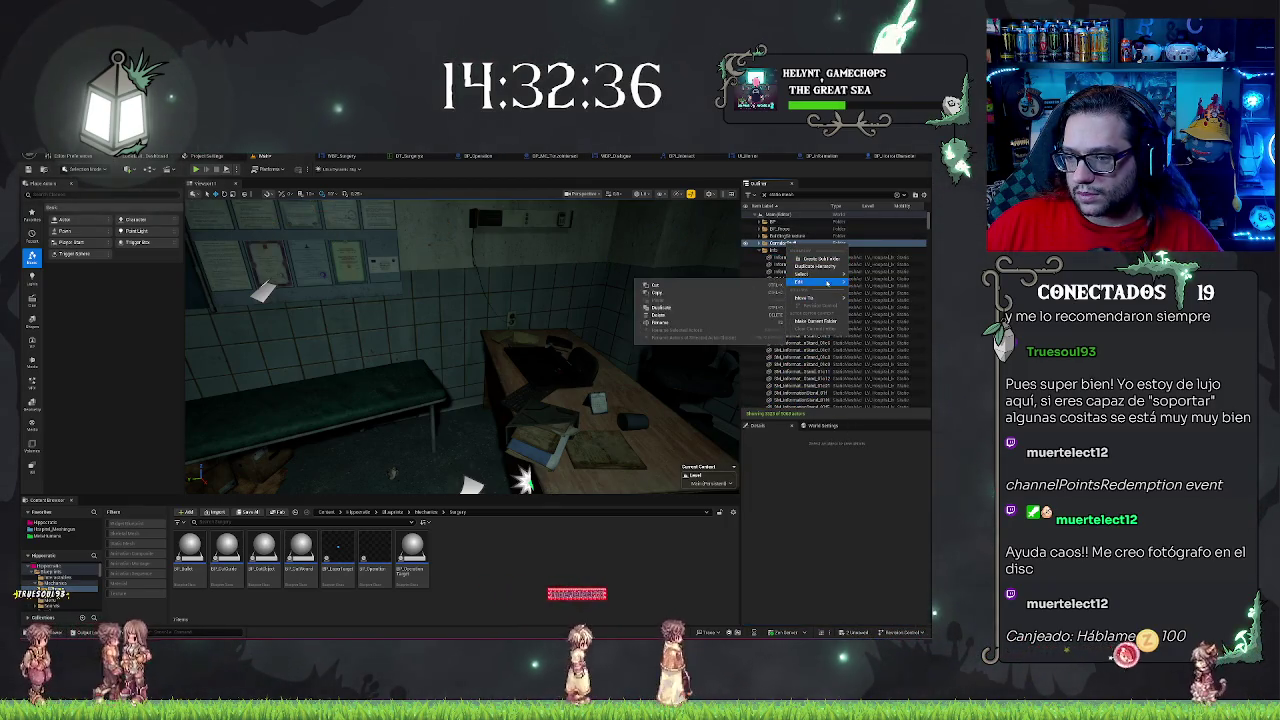
{"action": "left_click", "coordinate": [865, 288]}
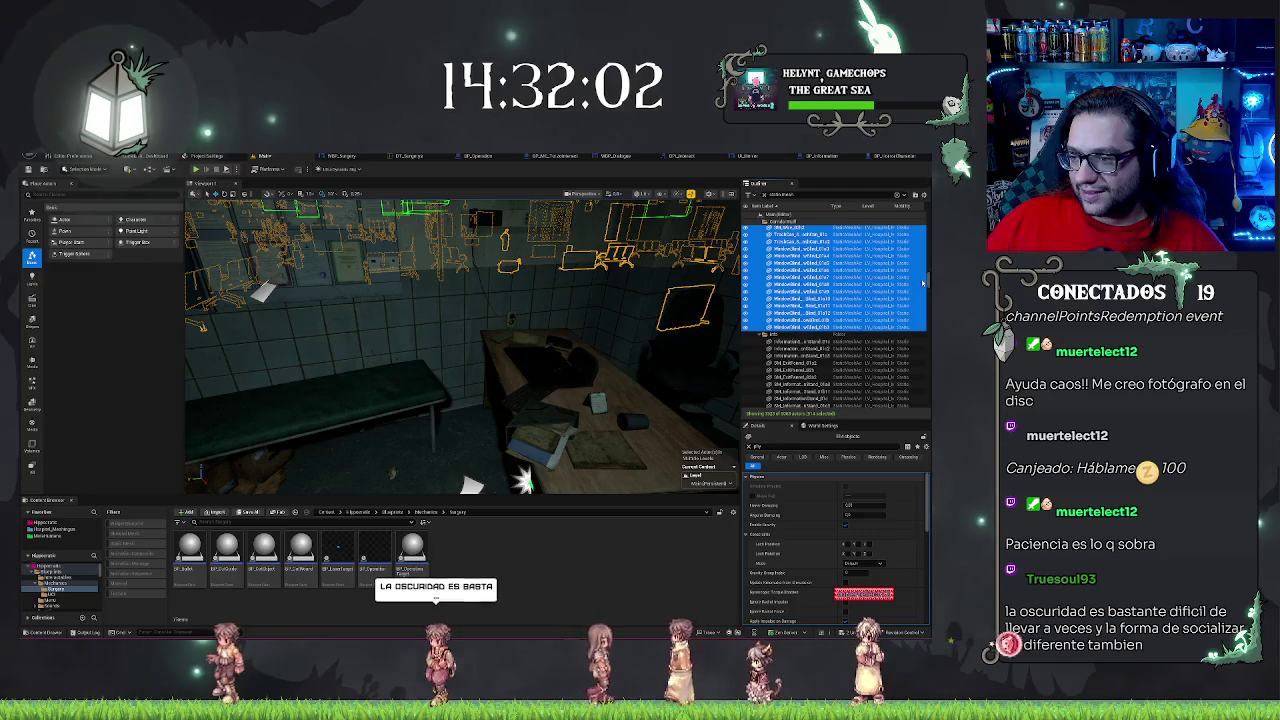
- Select all actors in one folder, then the door actors in BP_Doors, checking a single door
{"action": "left_click_drag", "start_coordinate": [928, 281], "coordinate": [928, 214]}
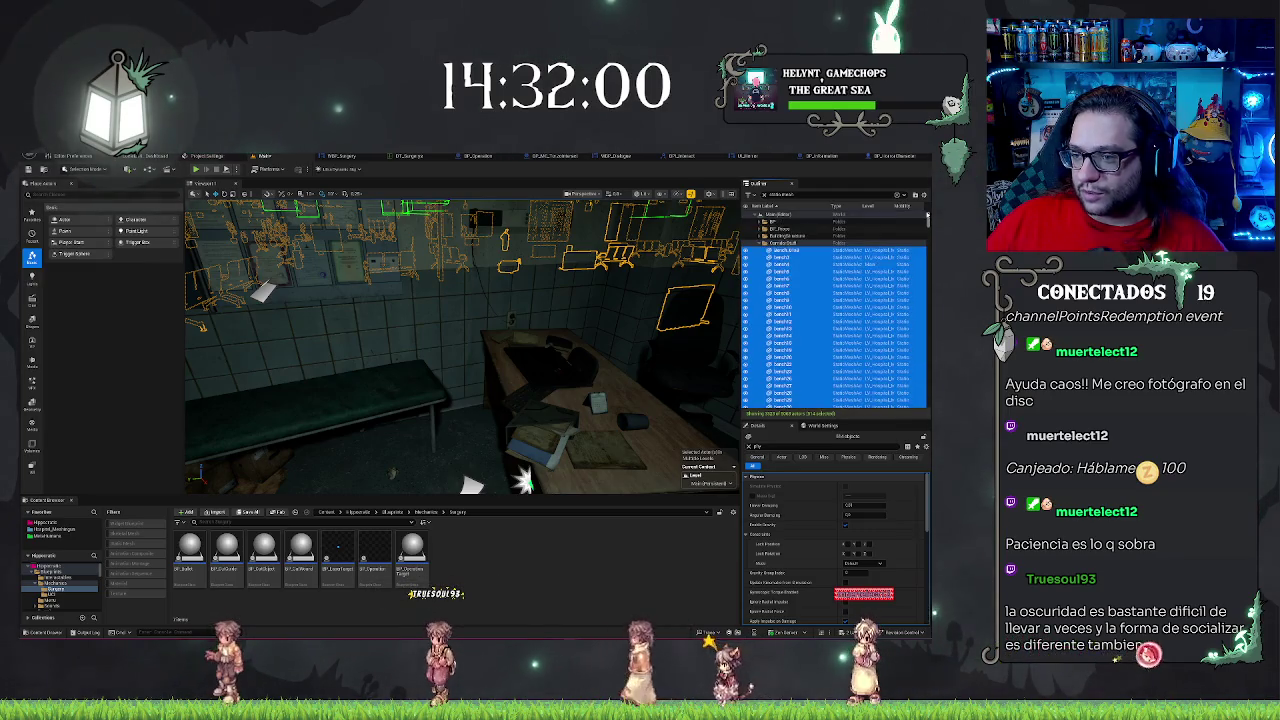
{"action": "right_click", "coordinate": [783, 237]}
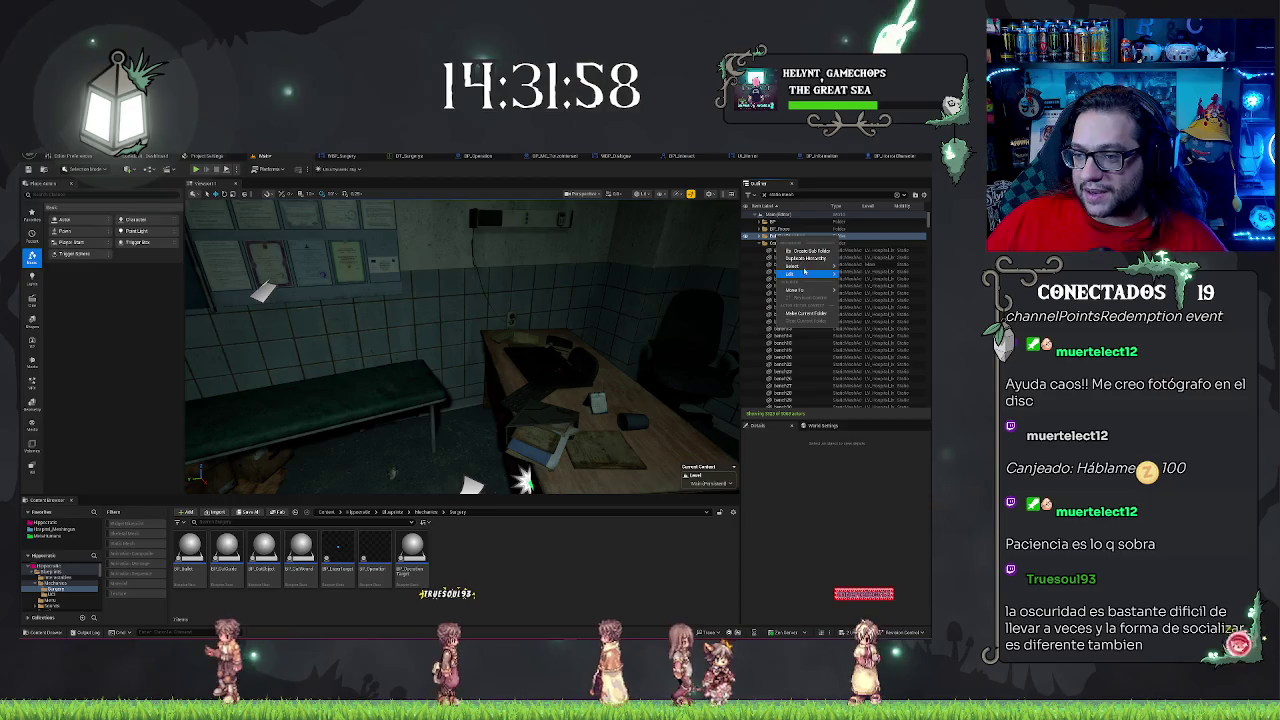
{"action": "left_click", "coordinate": [865, 282]}
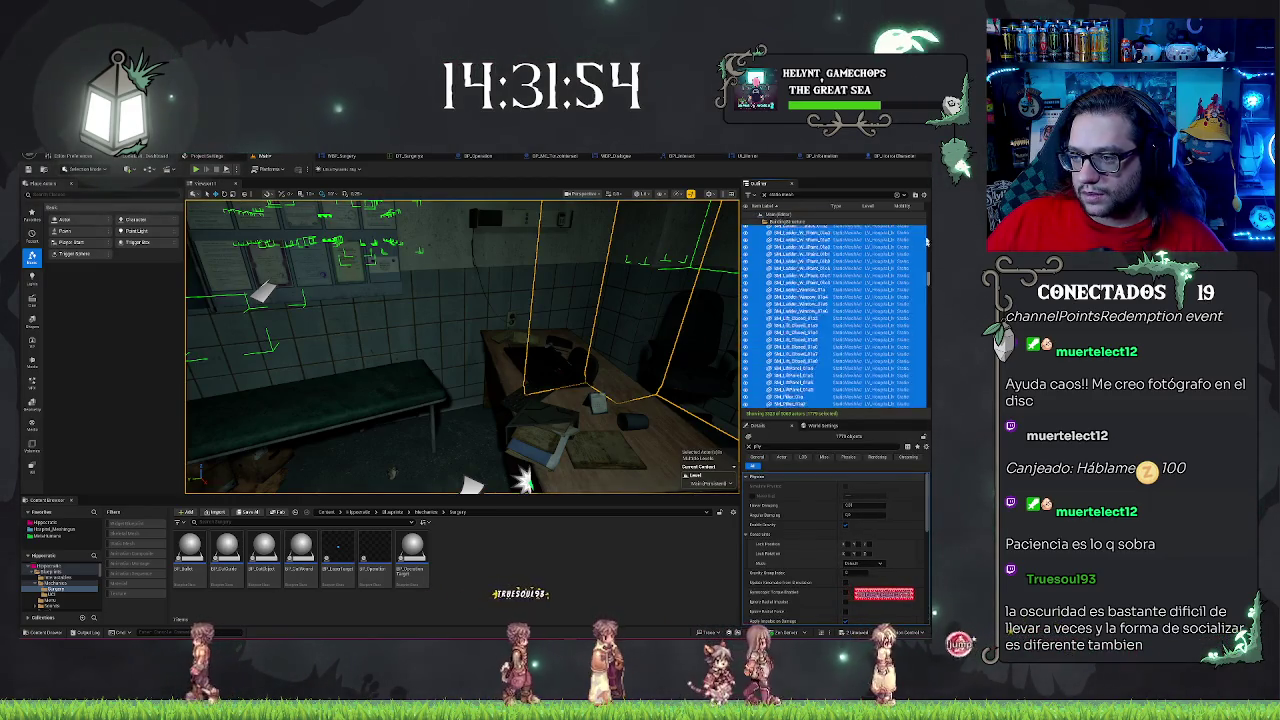
{"action": "left_click", "coordinate": [780, 233]}
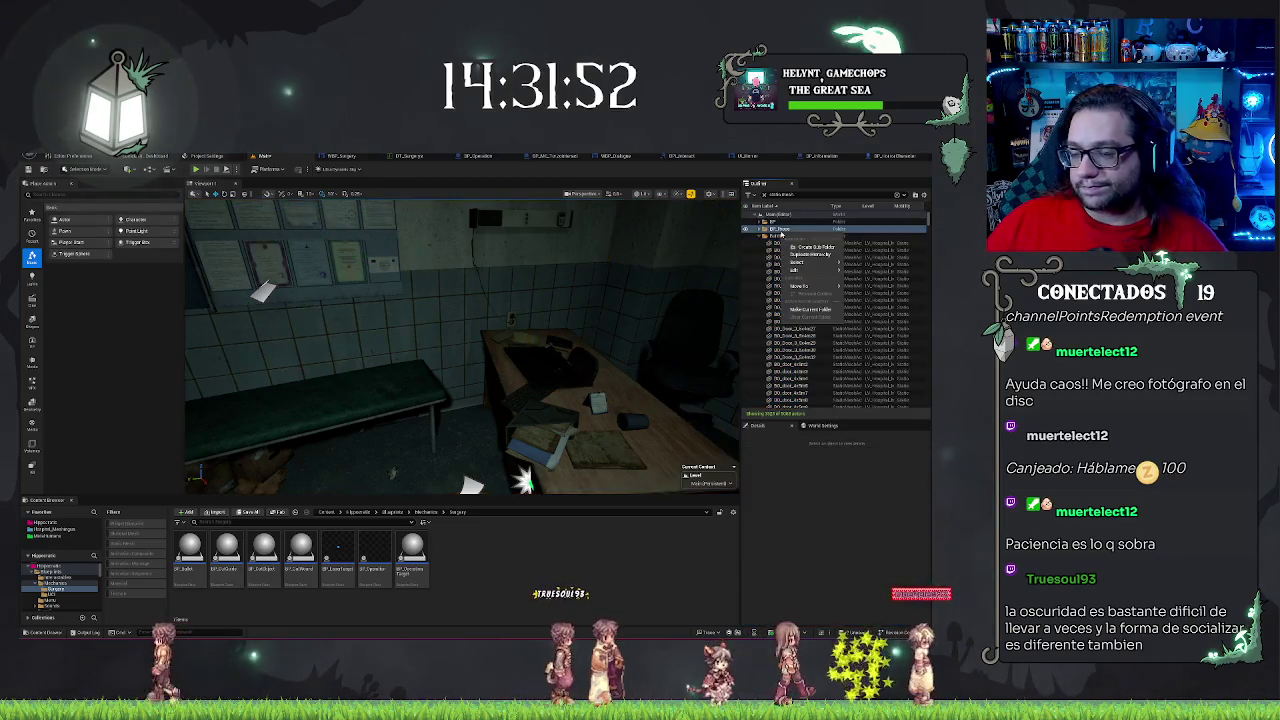
{"action": "right_click", "coordinate": [782, 233]}
{"action": "left_click", "coordinate": [876, 277]}
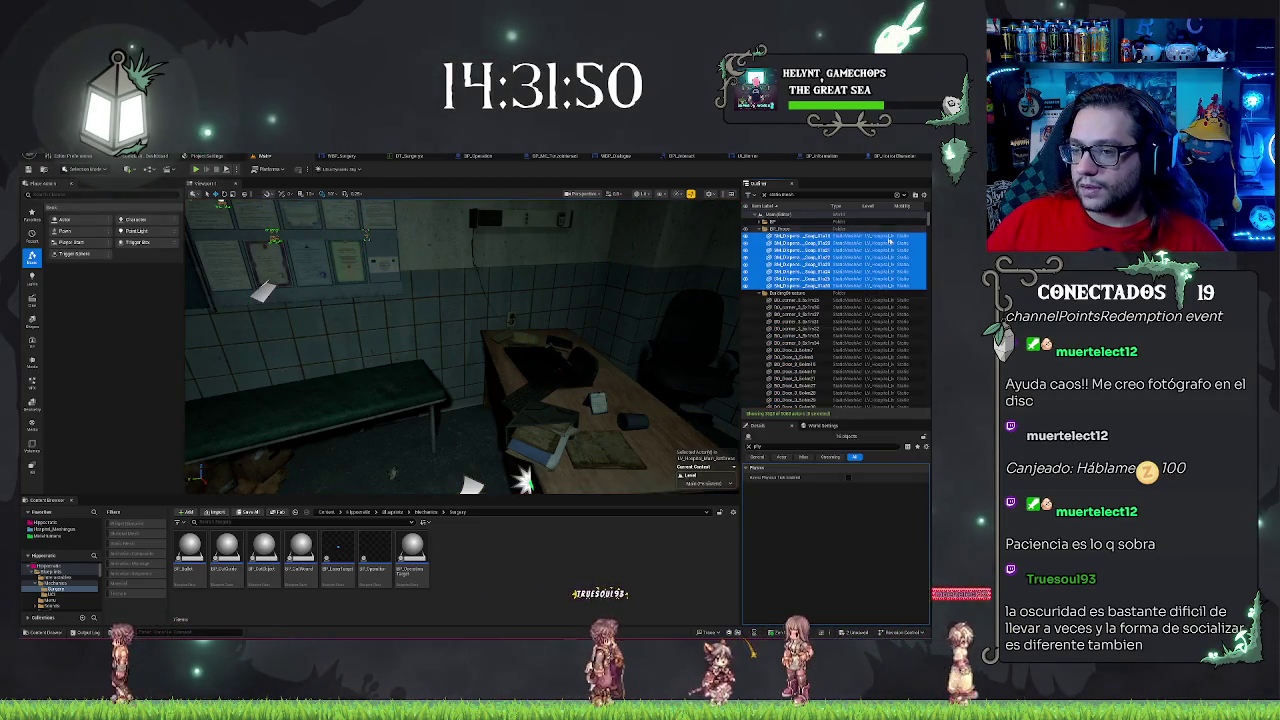
{"action": "left_click", "coordinate": [788, 238]}
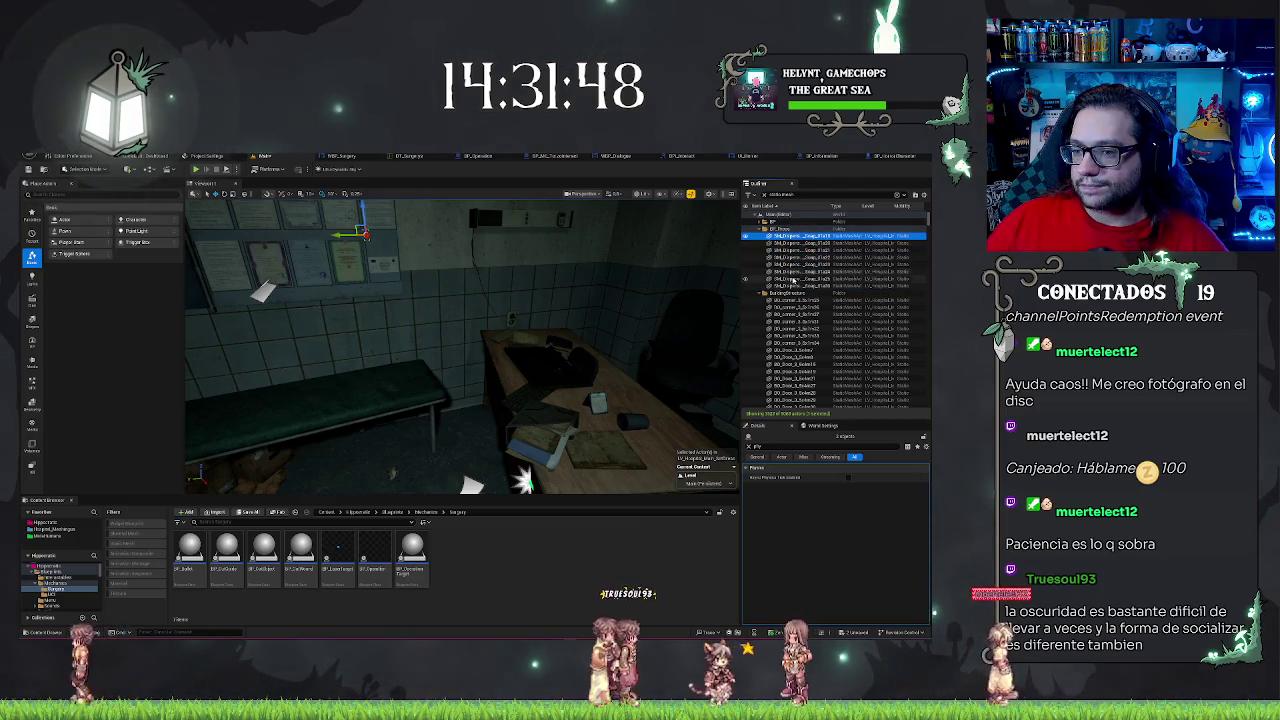
{"action": "left_click", "coordinate": [786, 287], "text": "shift"}
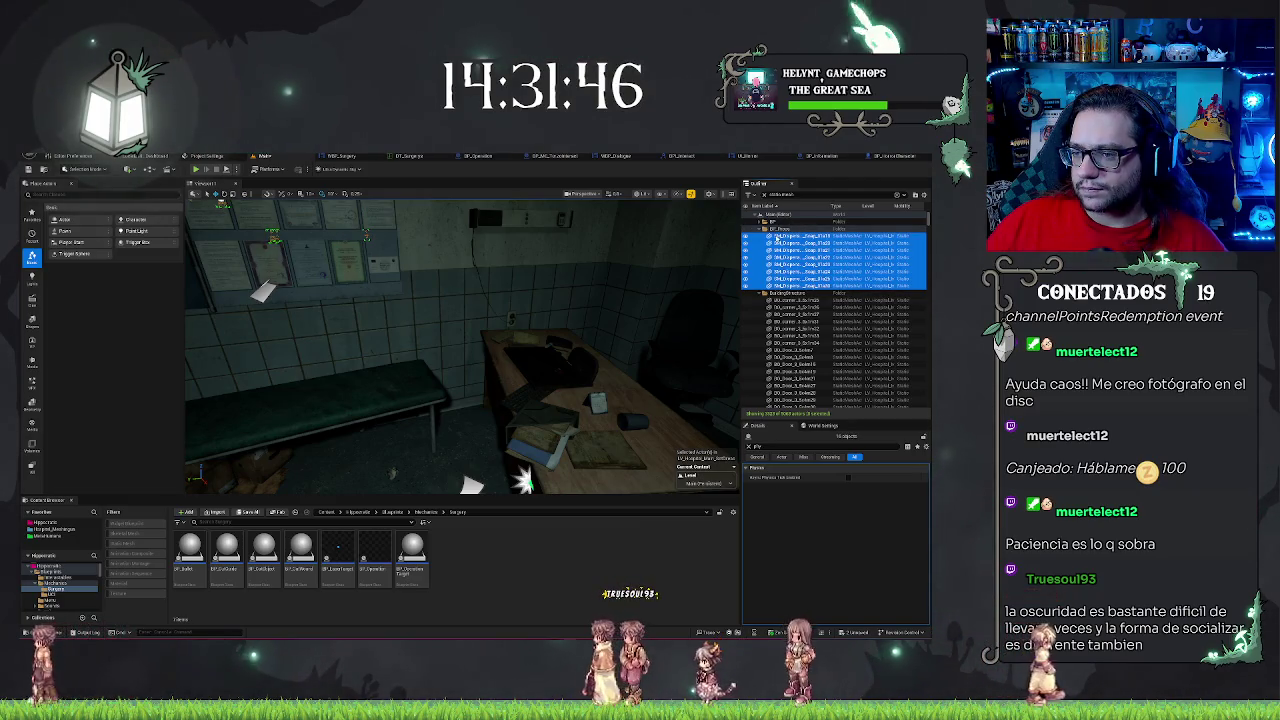
- Select all actors in one more folder, then clear the actor selection
{"action": "right_click", "coordinate": [772, 222]}
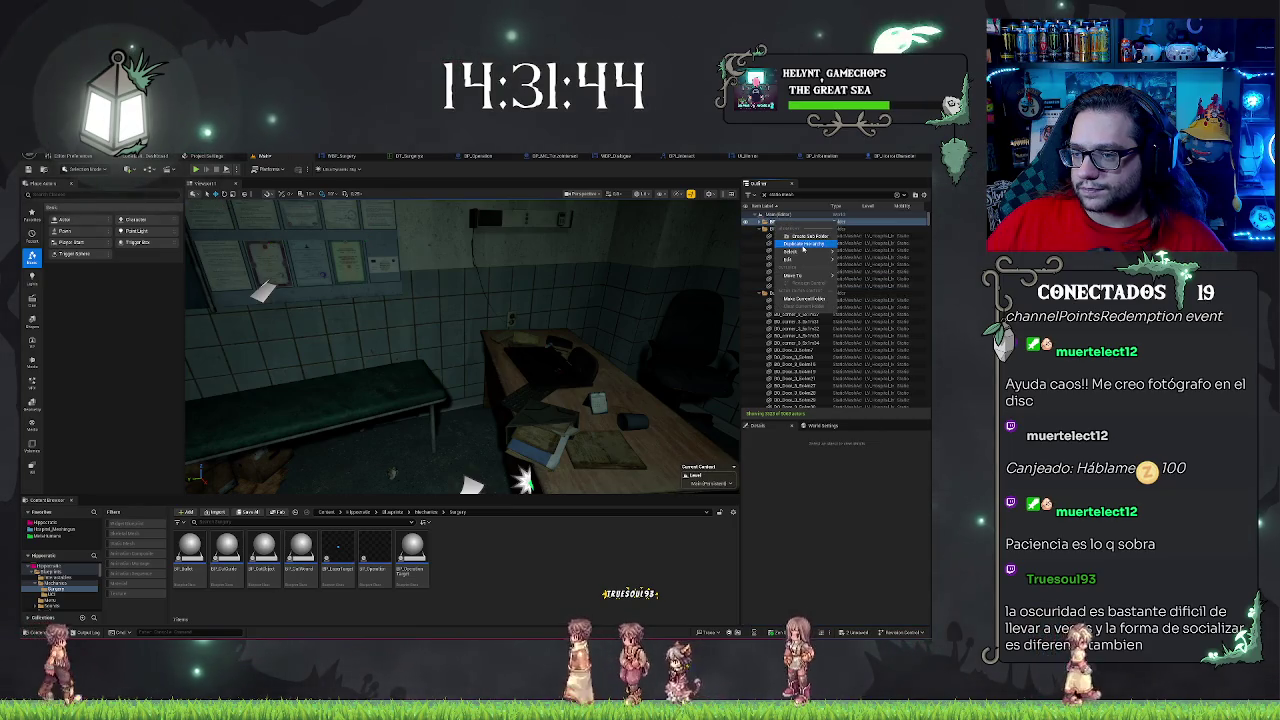
{"action": "mouse_move", "coordinate": [792, 250]}
{"action": "left_click", "coordinate": [865, 264]}
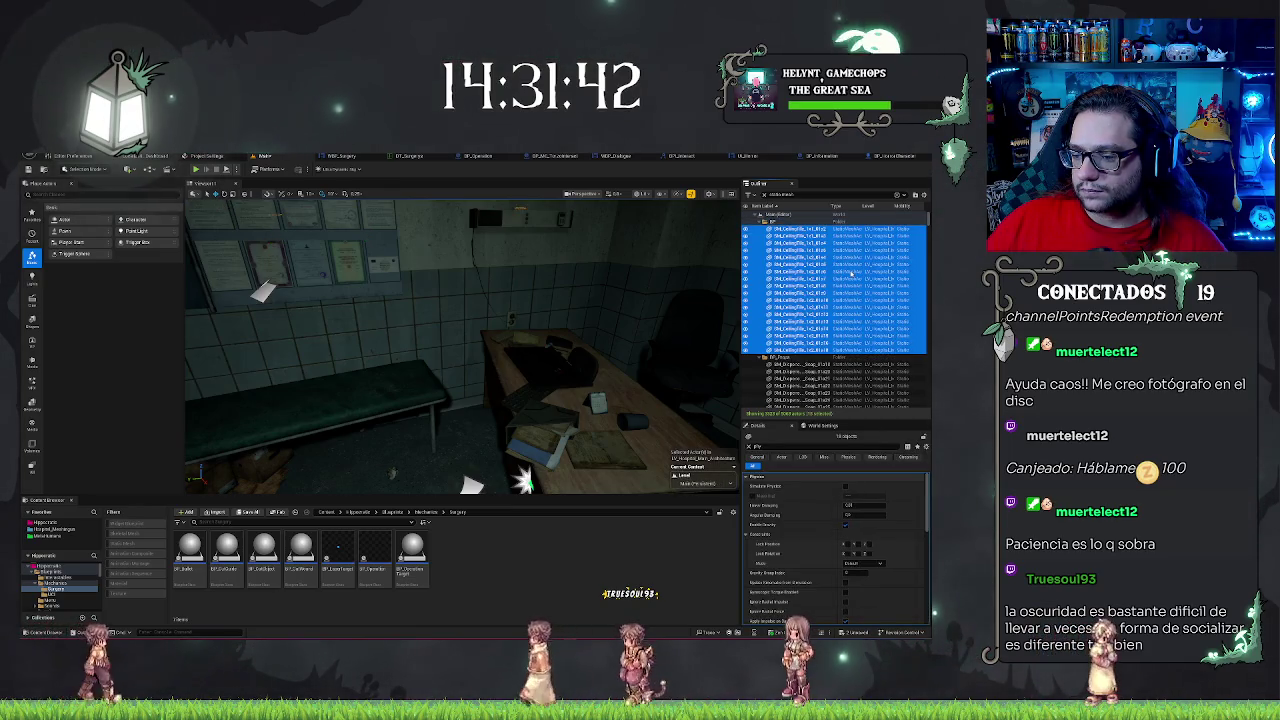
{"action": "key", "text": "Escape"}
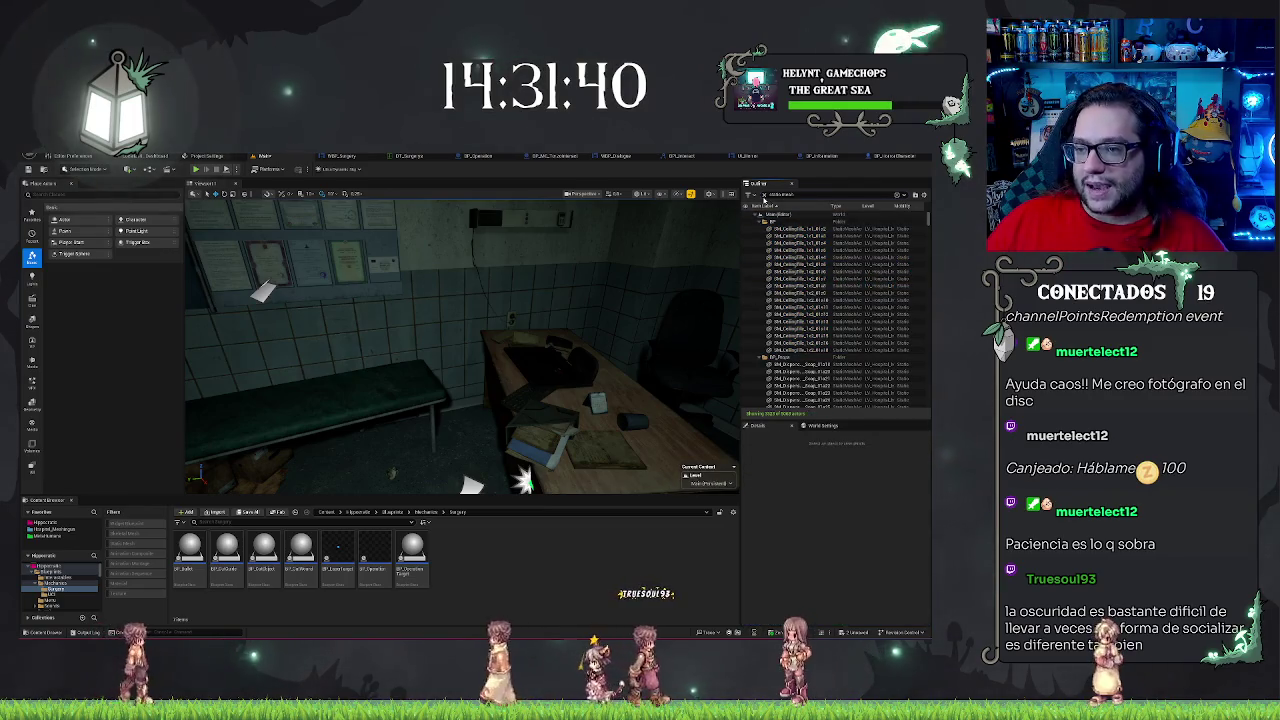
- Focus an Outliner actor, save the level with Ctrl+S, and fly the camera down the red-lit corridor
{"action": "double_click", "coordinate": [790, 230]}
{"action": "key", "text": "ctrl+s"}
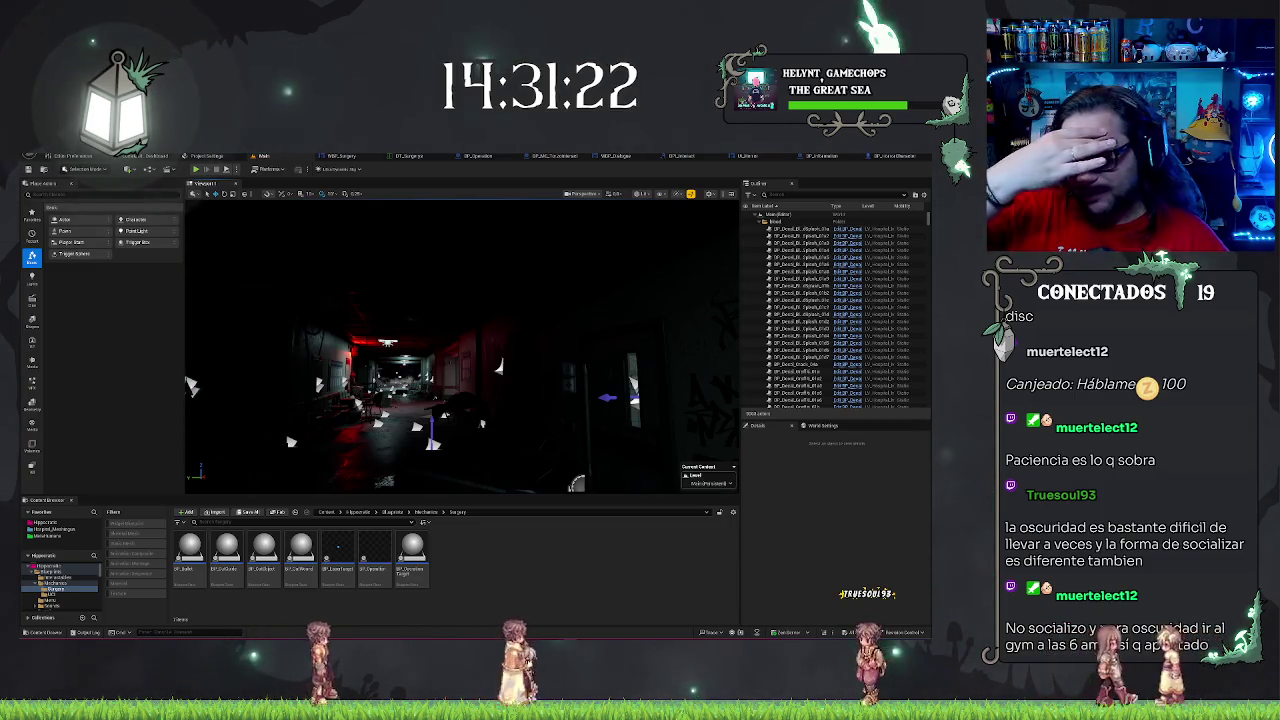
{"action": "mouse_move", "coordinate": [460, 350]}
{"action": "left_mouse_down"}
{"action": "mouse_move", "coordinate": [470, 290]}
{"action": "mouse_move", "coordinate": [418, 398]}
{"action": "left_mouse_up"}
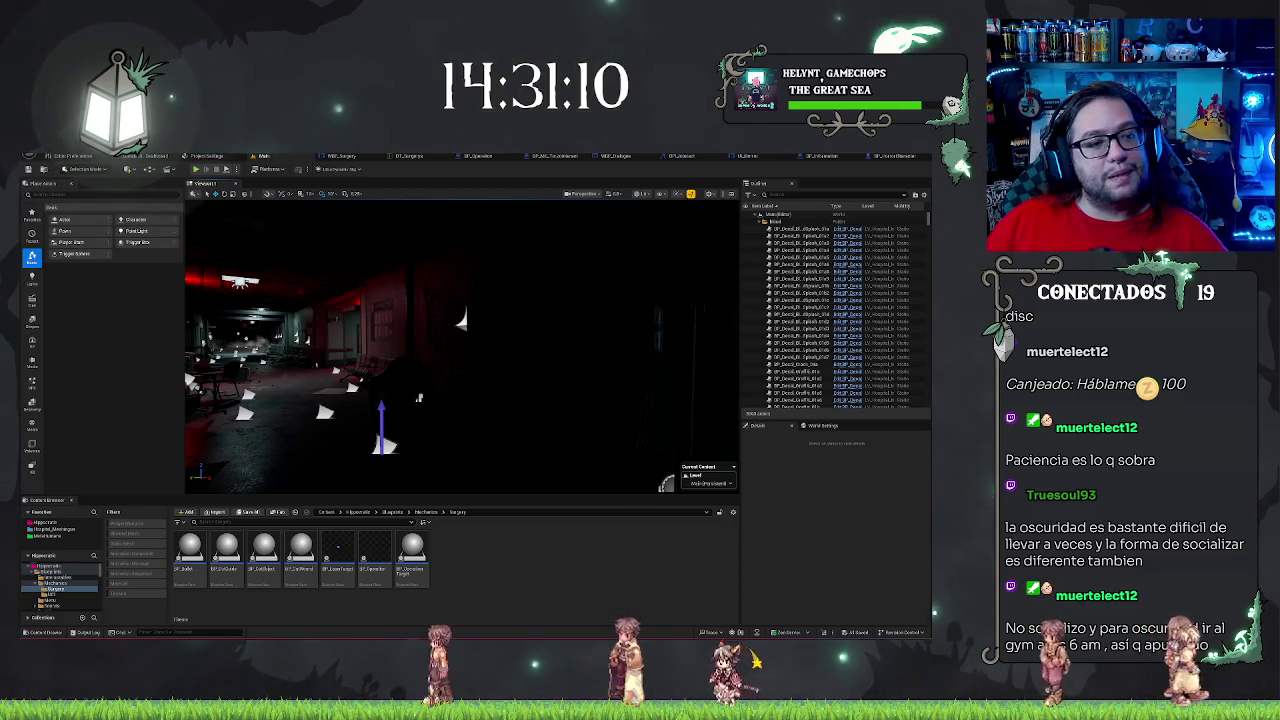
{"action": "key", "text": "alt+Tab"}
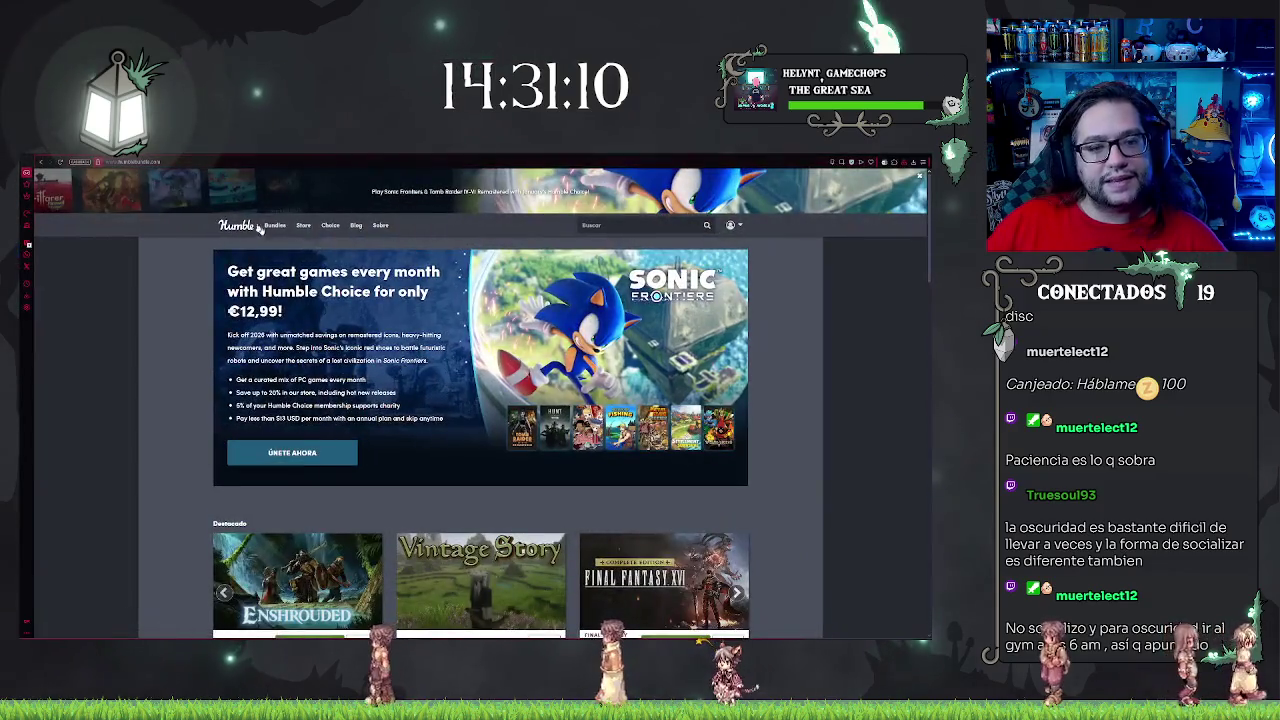
- Open Bundles > Software on Humble Bundle and scroll the grid down to the CorelDRAW bundle
{"action": "mouse_move", "coordinate": [283, 227]}
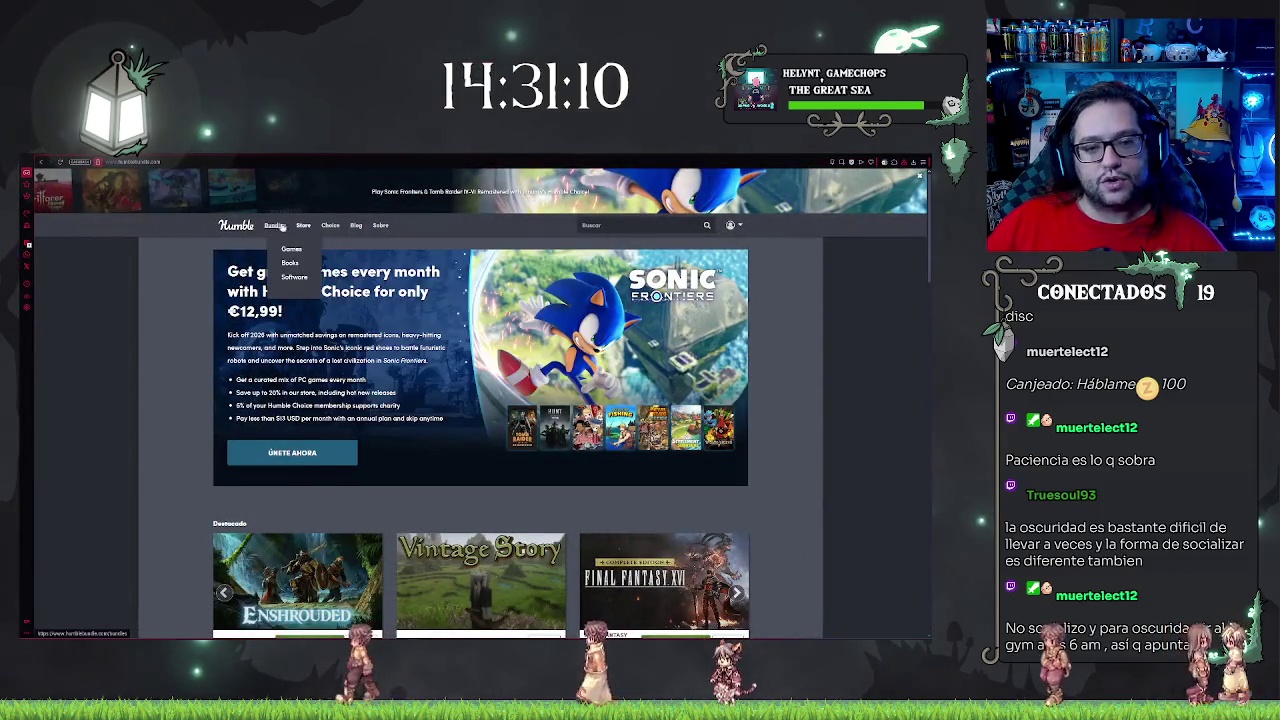
{"action": "left_click", "coordinate": [292, 276]}
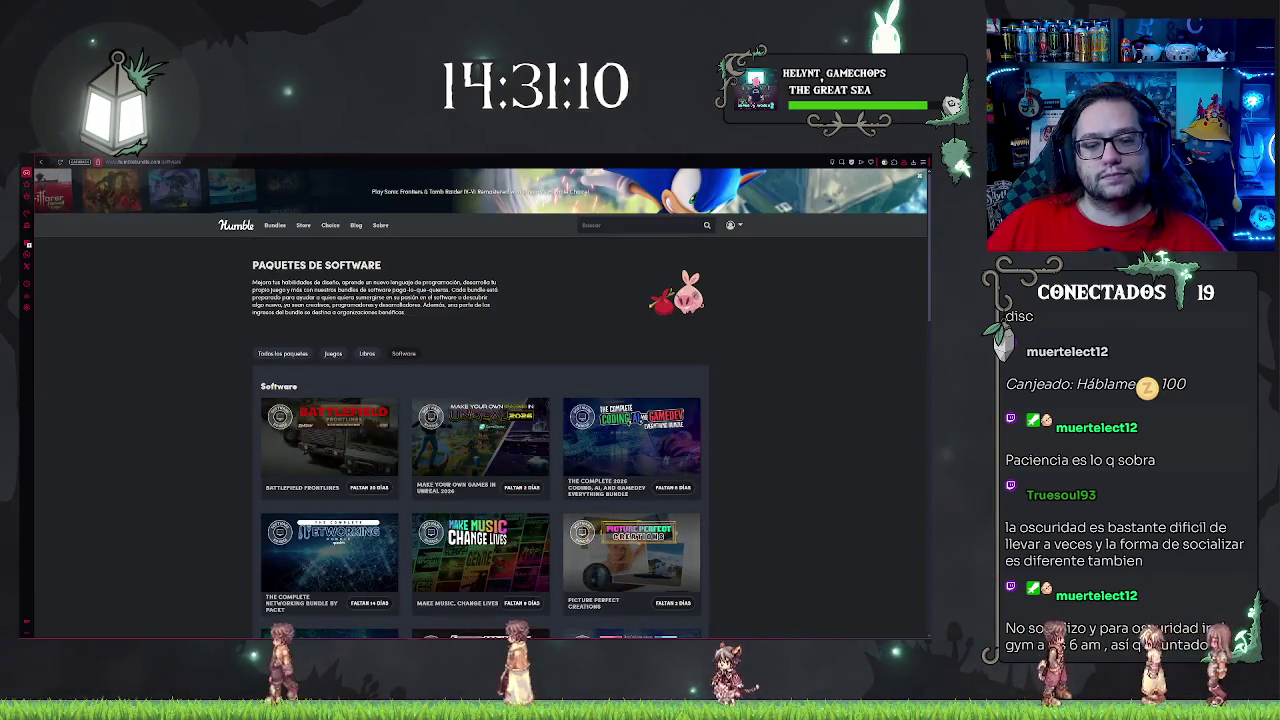
{"action": "scroll", "coordinate": [760, 394], "scroll_direction": "down", "scroll_amount": 2}
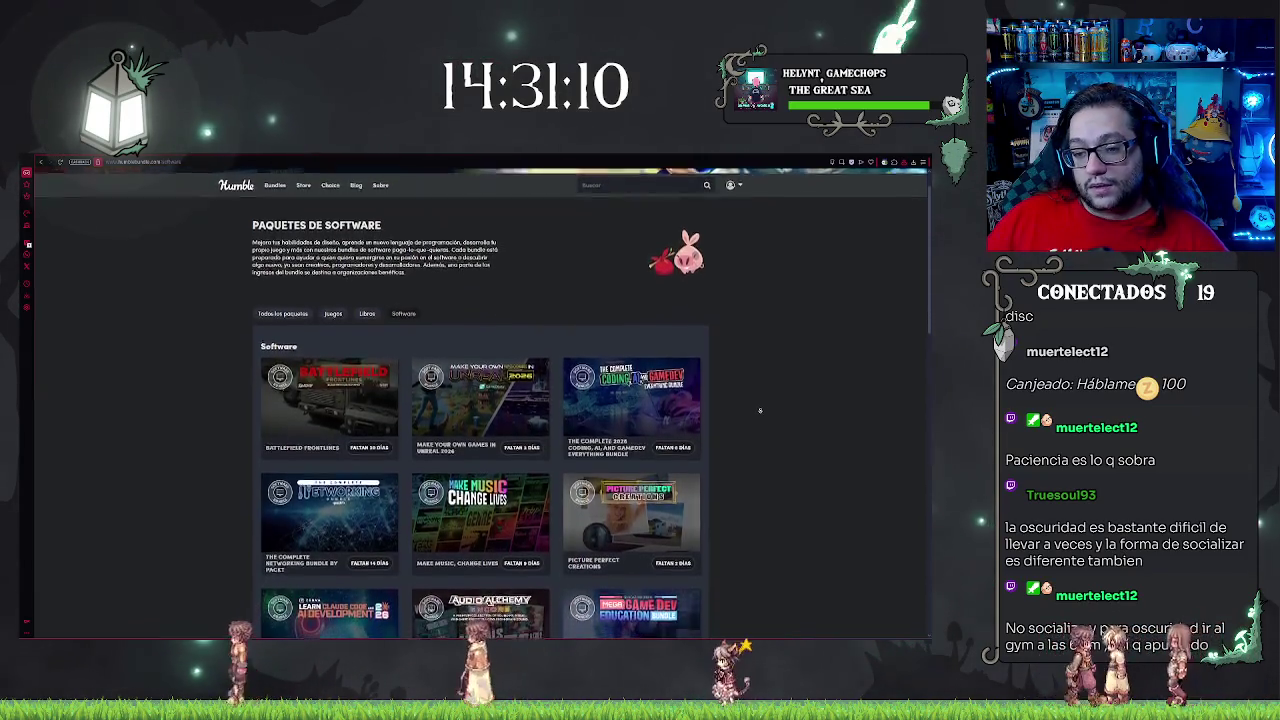
{"action": "scroll", "coordinate": [760, 410], "scroll_direction": "down", "scroll_amount": 2}
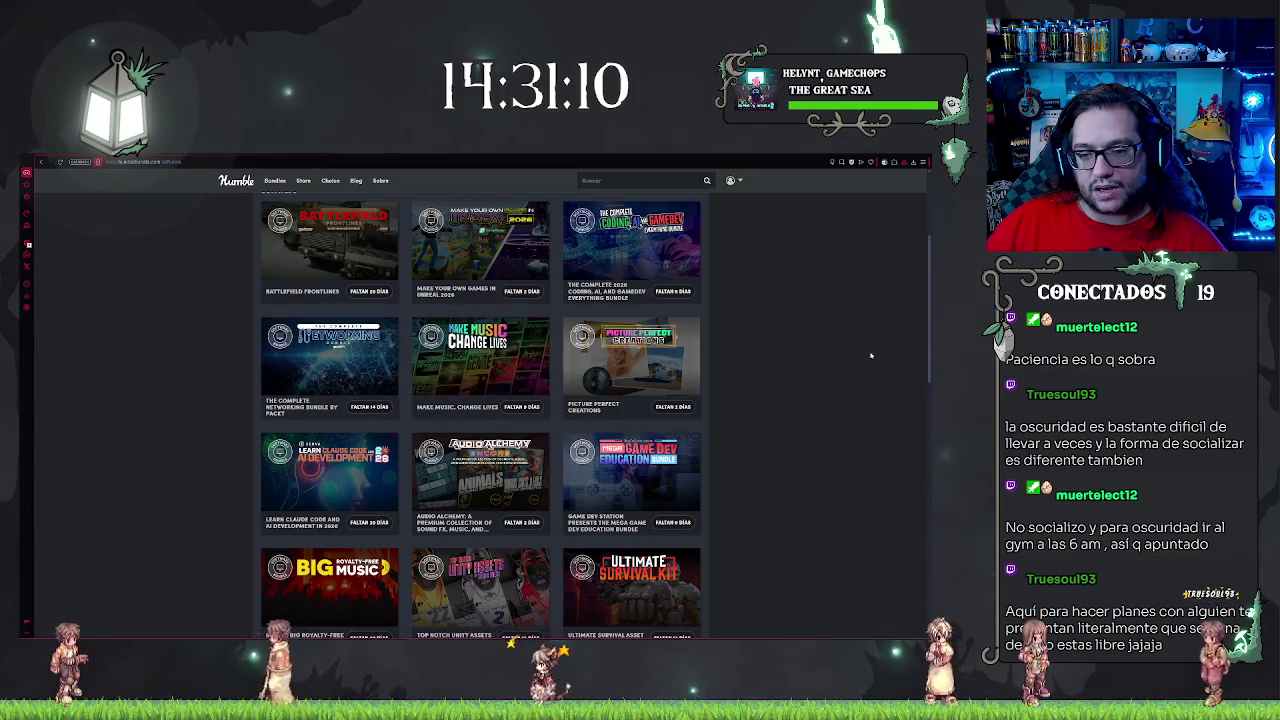
{"action": "scroll", "coordinate": [867, 363], "scroll_direction": "down", "scroll_amount": 2}
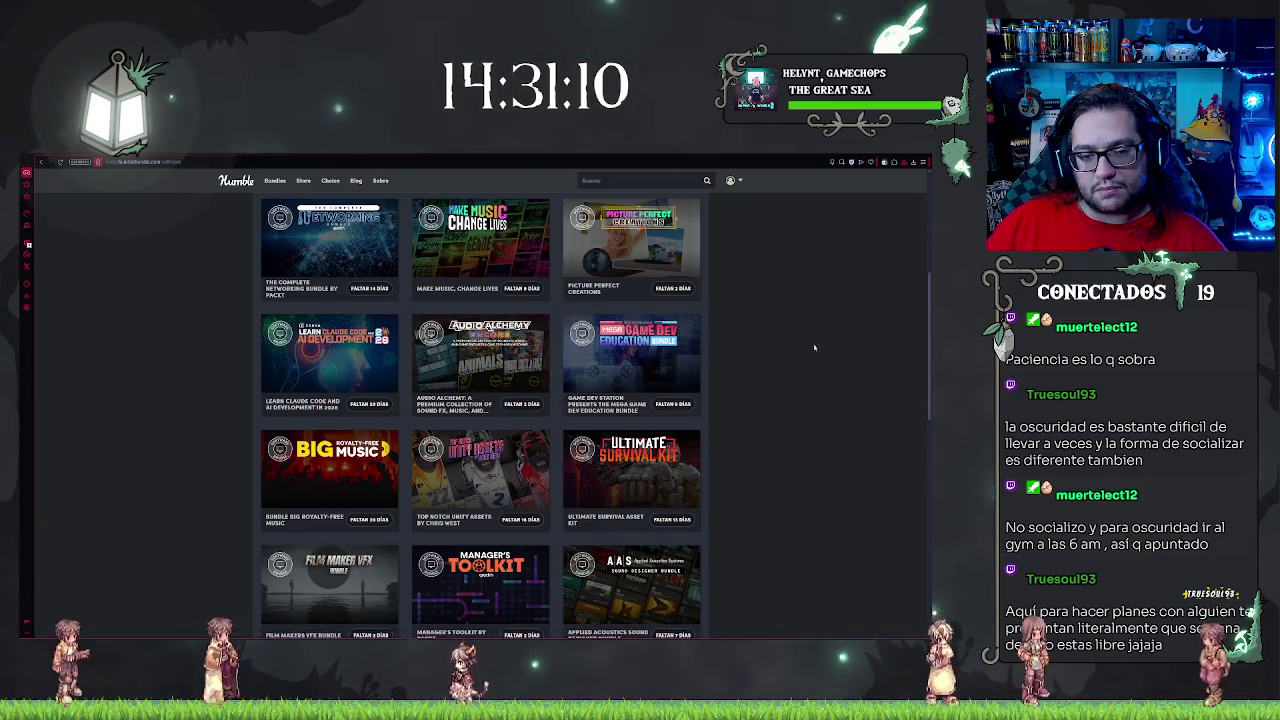
{"action": "scroll", "coordinate": [813, 366], "scroll_direction": "down", "scroll_amount": 2}
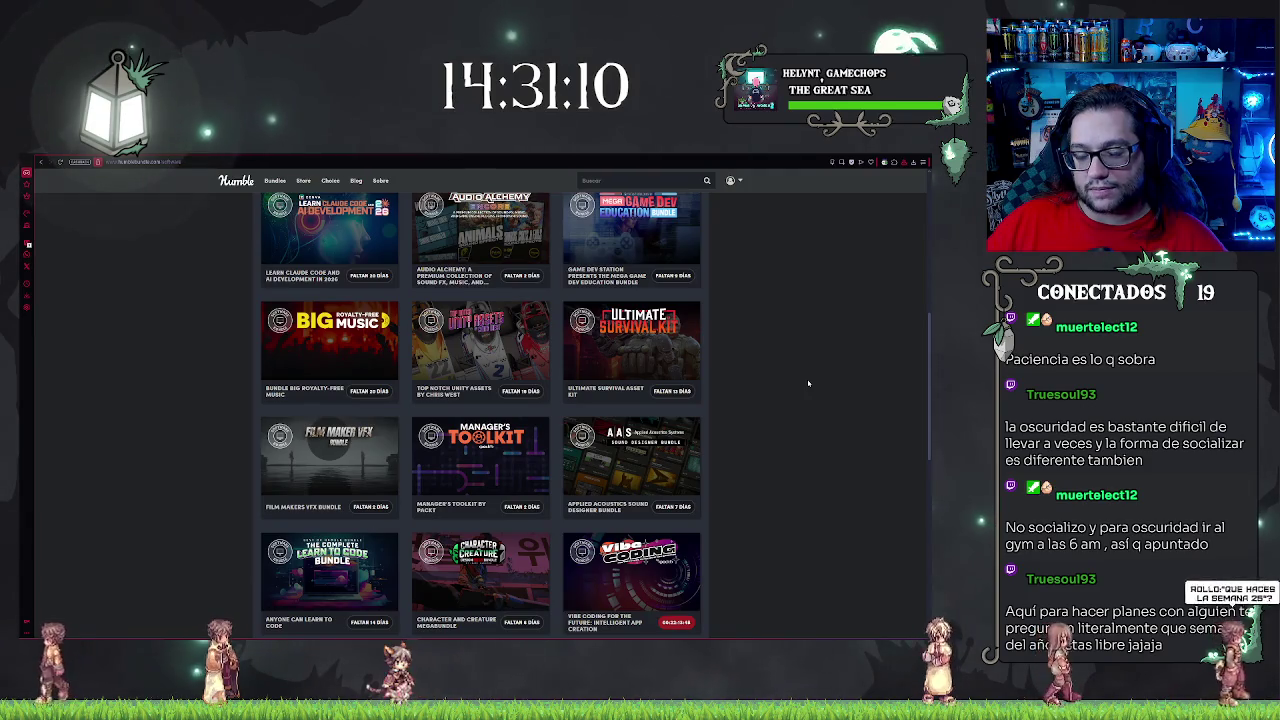
{"action": "scroll", "coordinate": [808, 383], "scroll_direction": "down", "scroll_amount": 1}
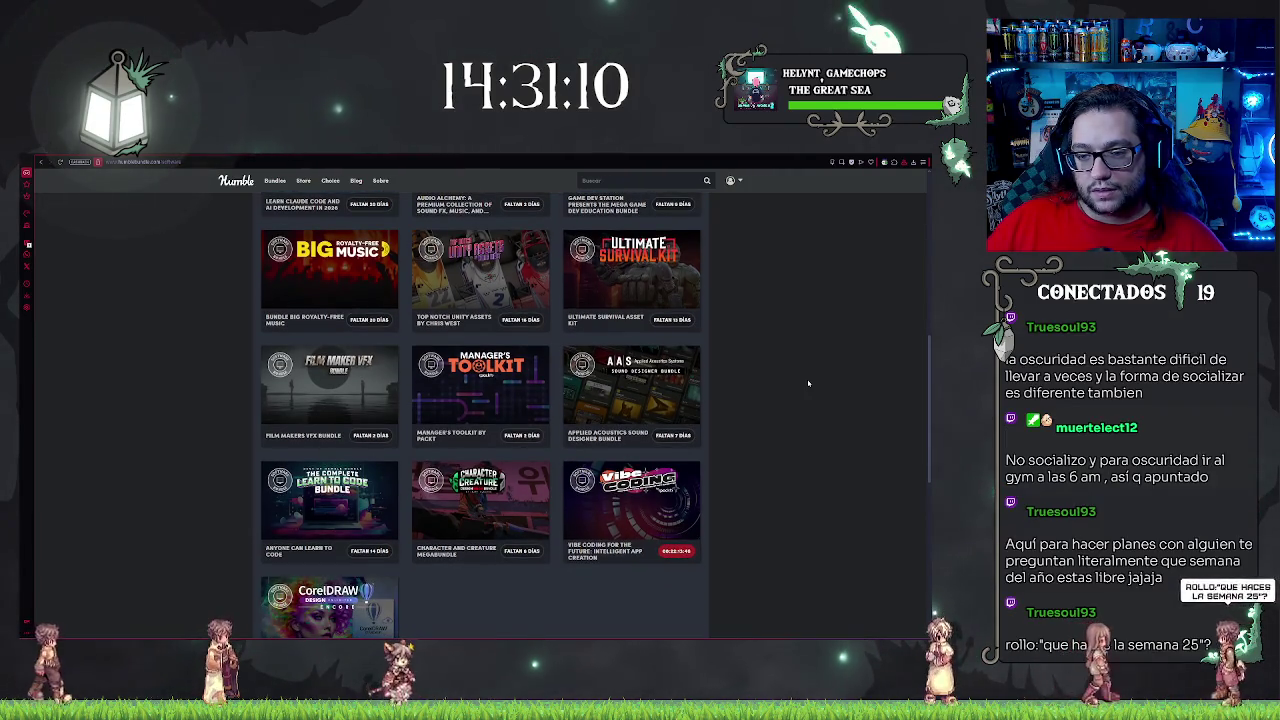
{"action": "scroll", "coordinate": [775, 306], "scroll_direction": "down", "scroll_amount": 1}
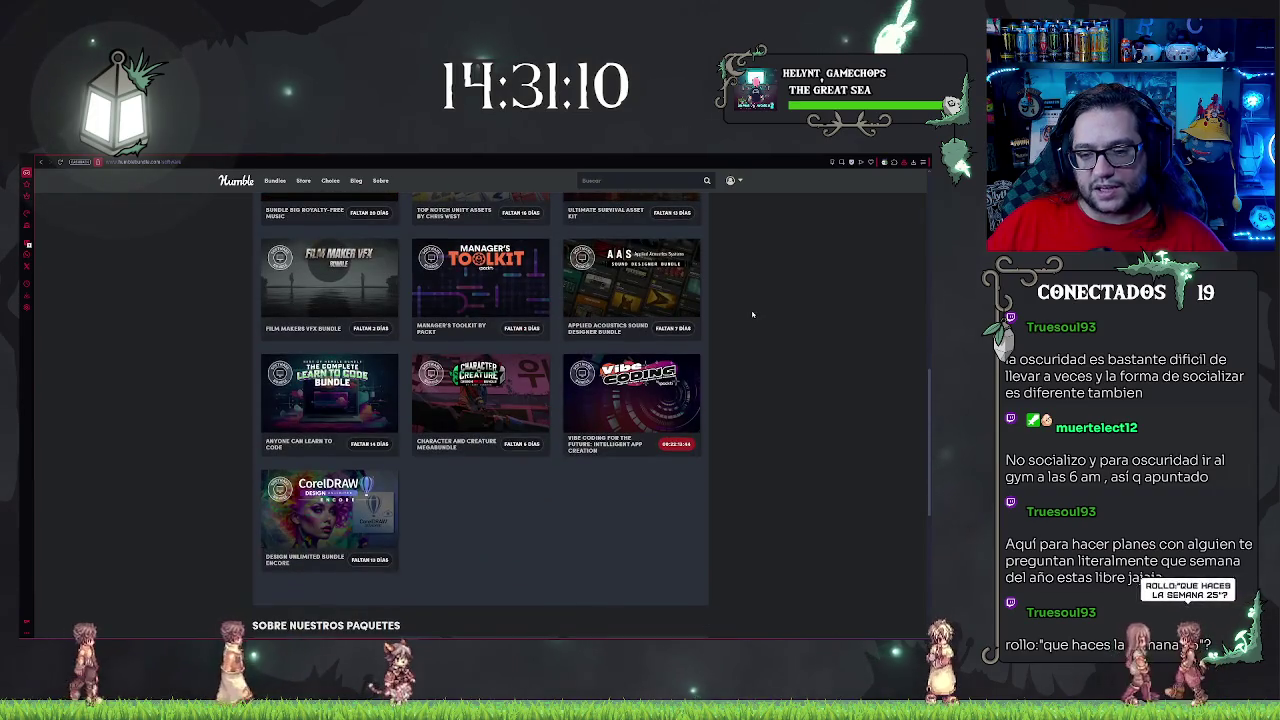
- Go forward to the Ultimate Survival Kit page, scroll its 34 items, then open Battlefield Frontlines
{"action": "key", "text": "alt+Right"}
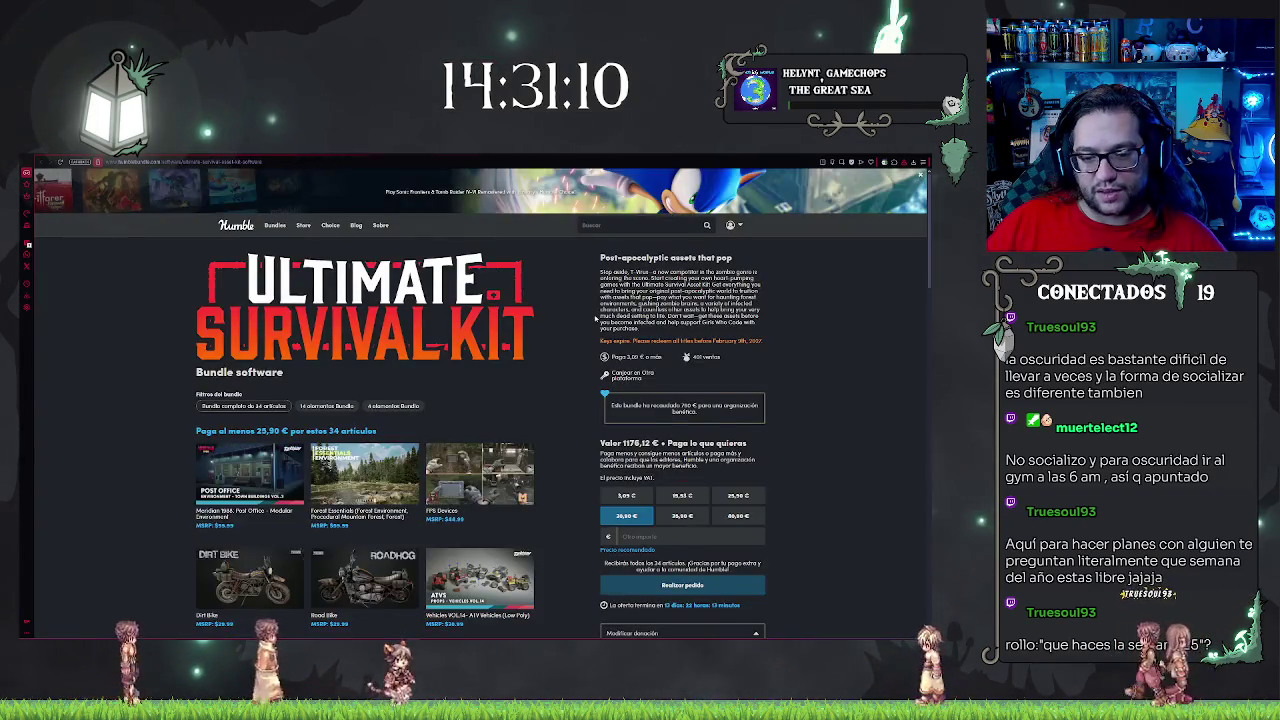
{"action": "scroll", "coordinate": [588, 316], "scroll_direction": "down", "scroll_amount": 4}
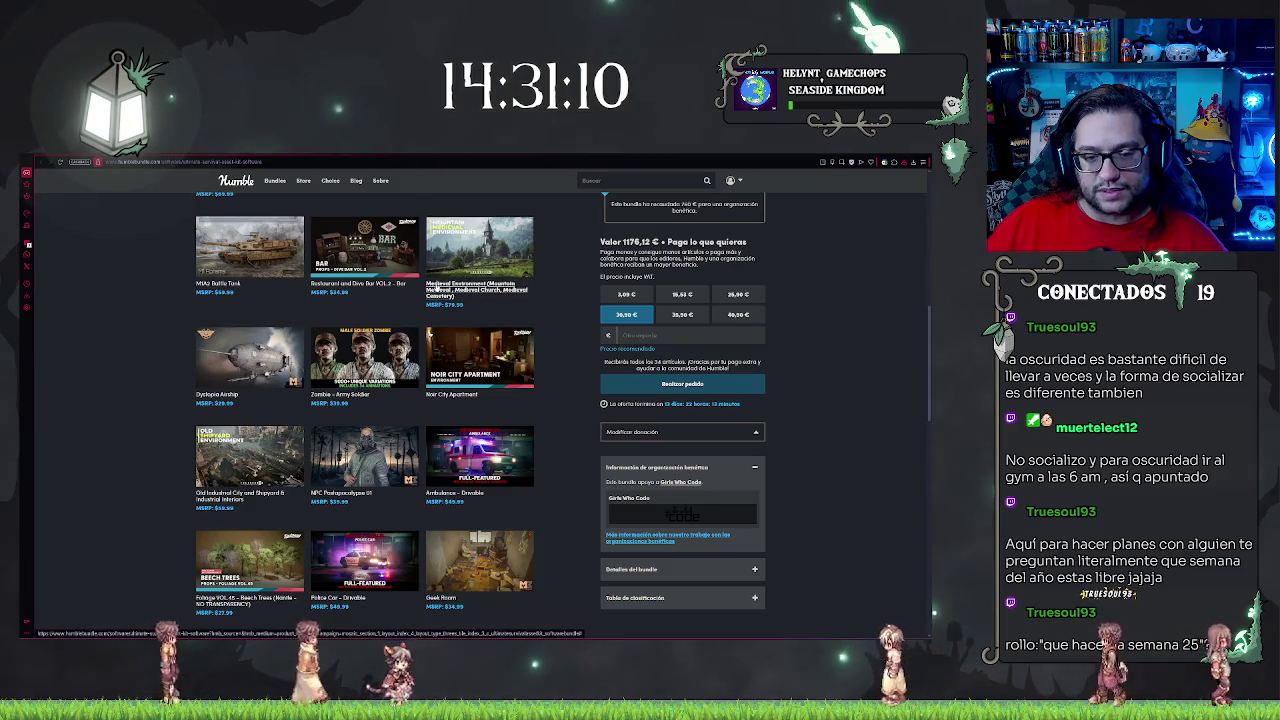
{"action": "scroll", "coordinate": [444, 296], "scroll_direction": "down", "scroll_amount": 2}
{"action": "scroll", "coordinate": [444, 296], "scroll_direction": "down", "scroll_amount": 3}
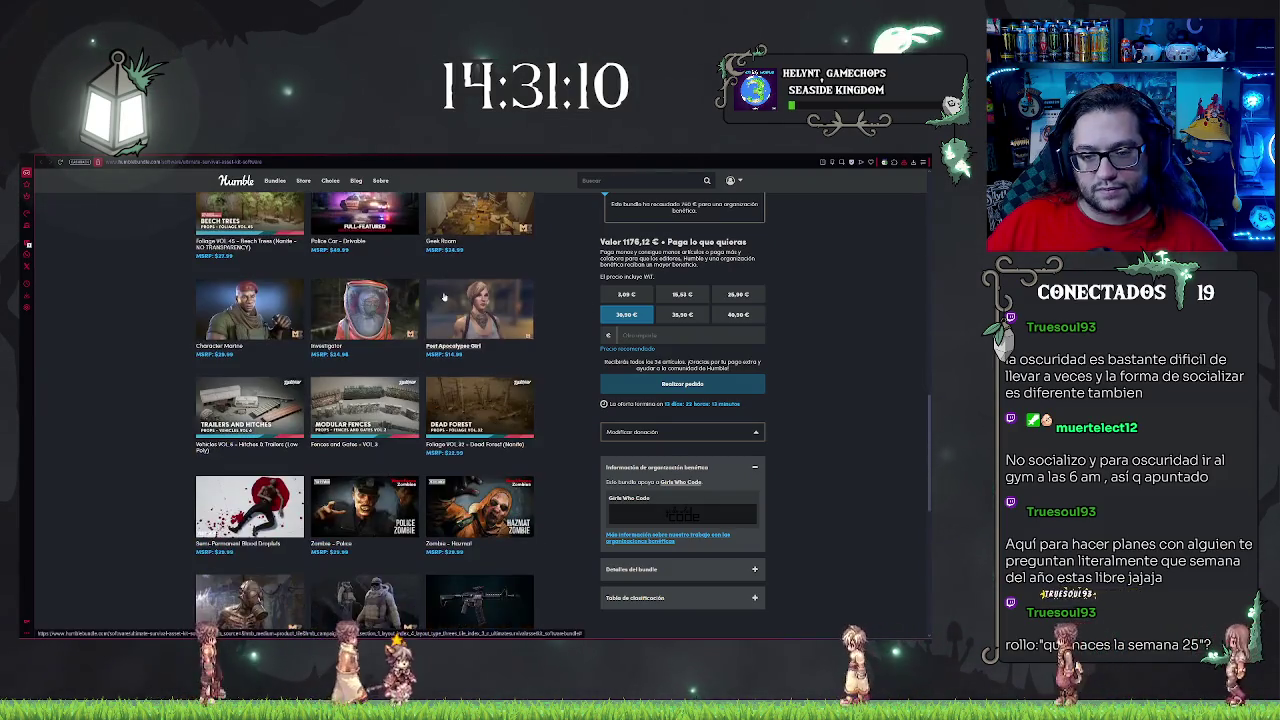
{"action": "scroll", "coordinate": [442, 297], "scroll_direction": "down", "scroll_amount": 5}
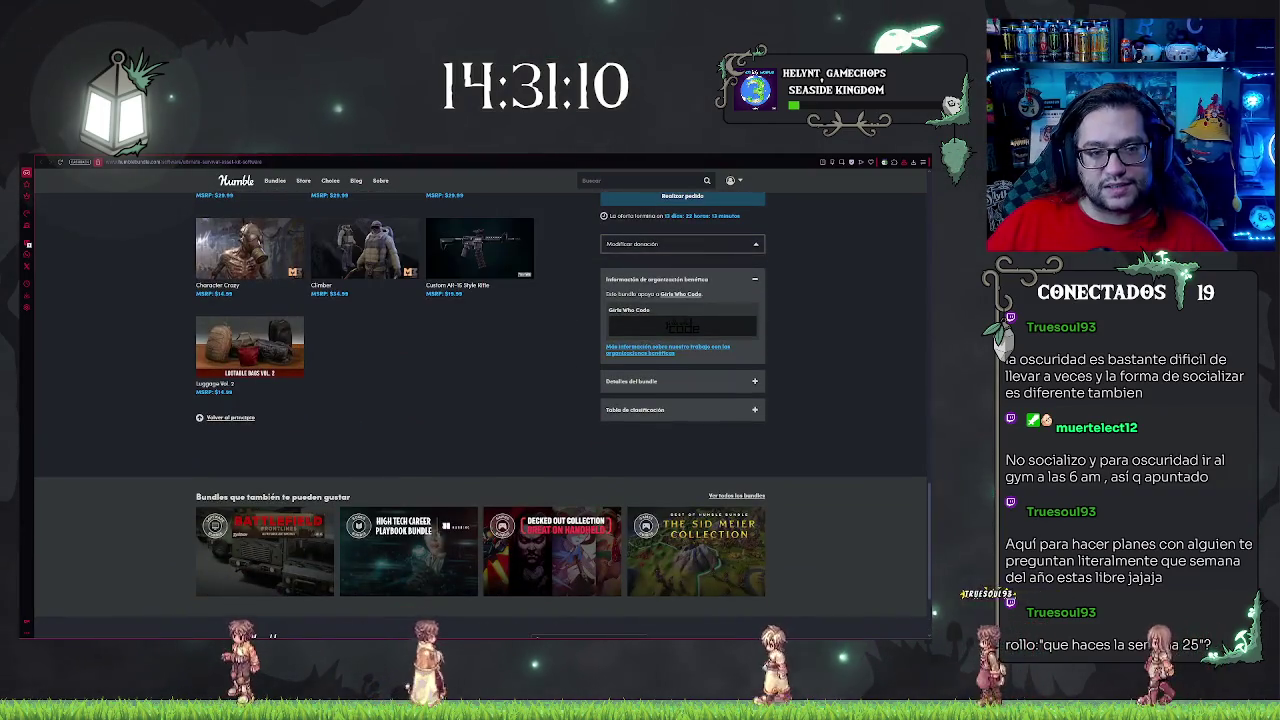
{"action": "left_click", "coordinate": [265, 550]}
- Scroll the Battlefield Frontlines page down to the Horror and Decay, Fences and Hospital Props tiles
{"action": "scroll", "coordinate": [862, 251], "scroll_direction": "down", "scroll_amount": 2}
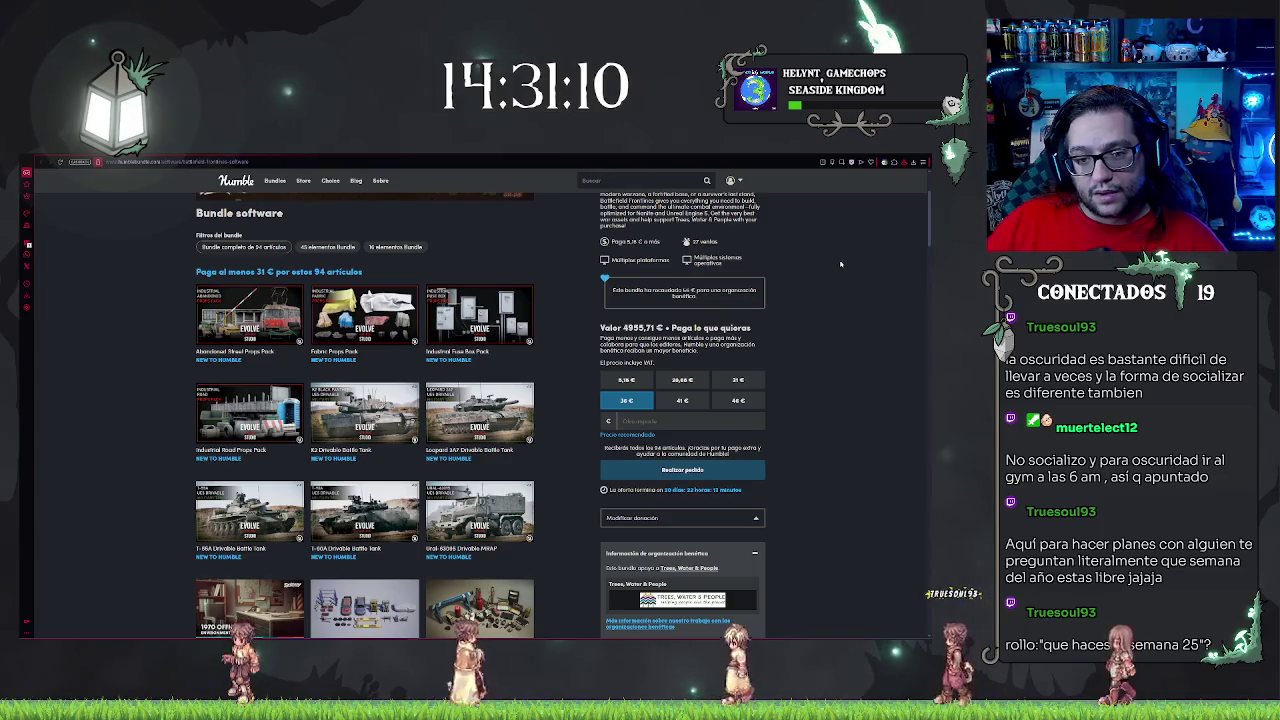
{"action": "scroll", "coordinate": [519, 393], "scroll_direction": "up", "scroll_amount": 1}
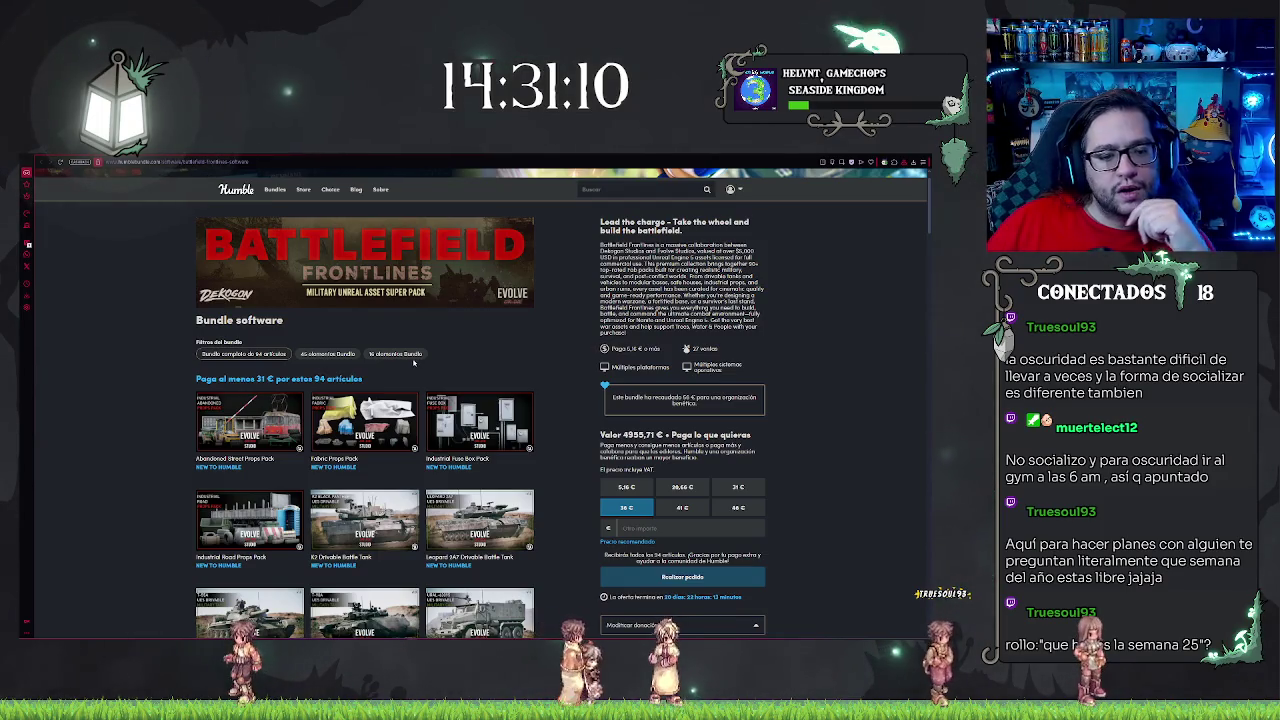
{"action": "scroll", "coordinate": [478, 364], "scroll_direction": "down", "scroll_amount": 1}
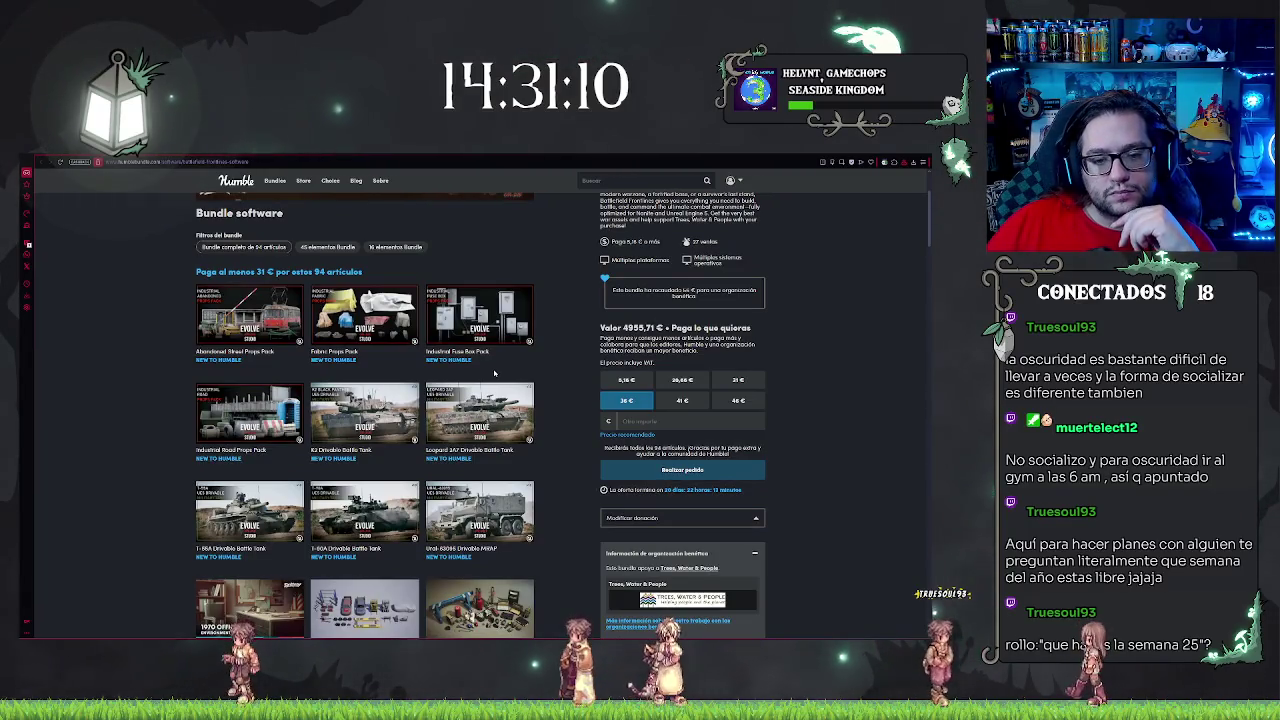
{"action": "scroll", "coordinate": [494, 373], "scroll_direction": "down", "scroll_amount": 3}
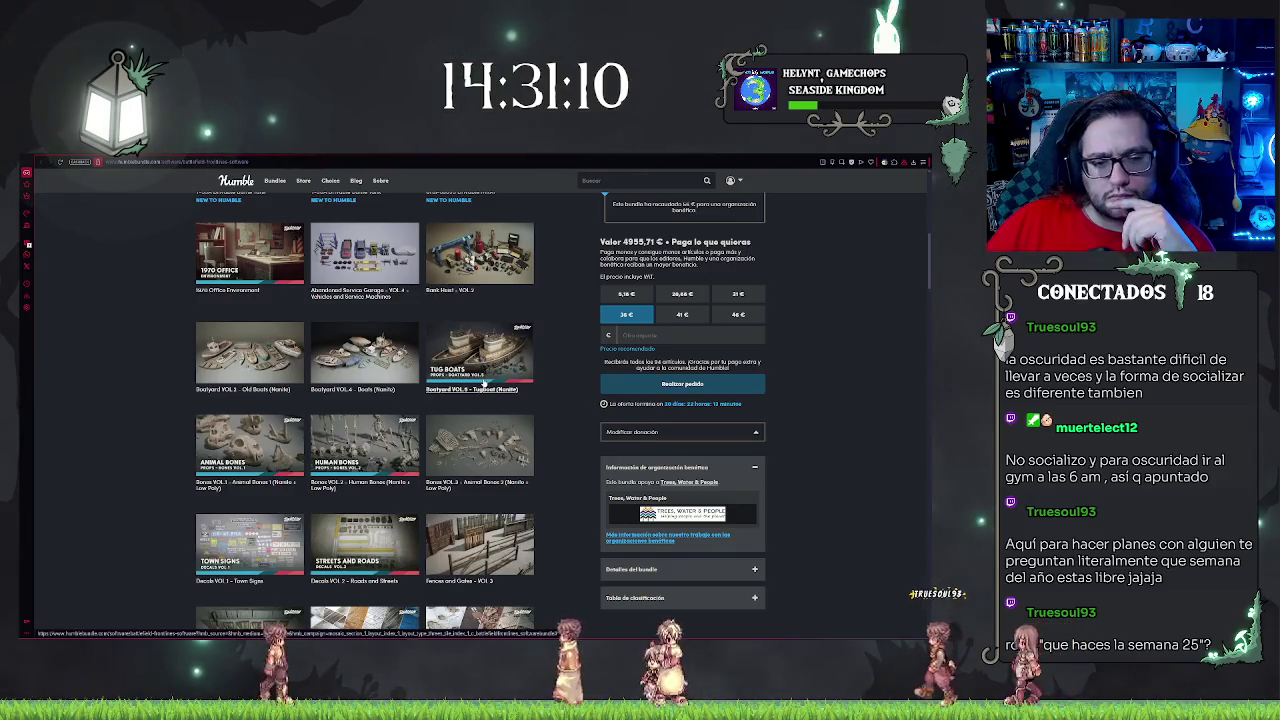
{"action": "scroll", "coordinate": [484, 380], "scroll_direction": "down", "scroll_amount": 1}
{"action": "scroll", "coordinate": [483, 380], "scroll_direction": "down", "scroll_amount": 1}
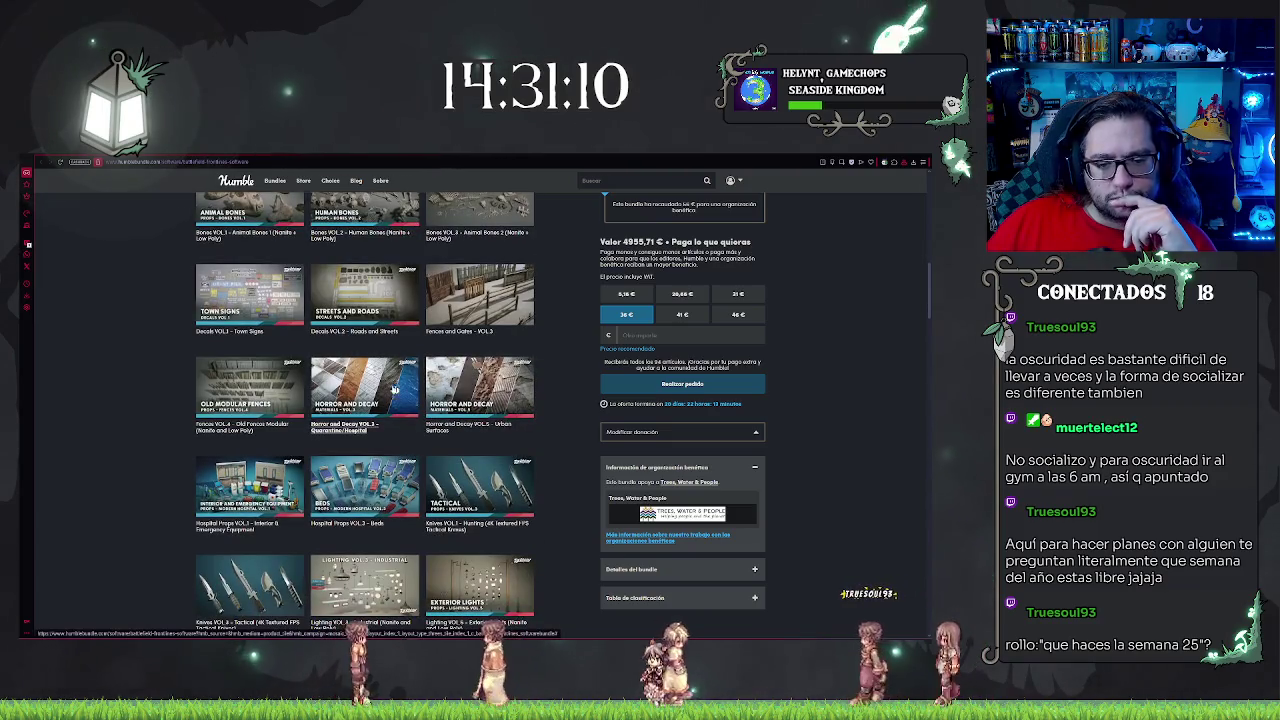
- Open the Horror and Decay VOL.3 details and scroll through them
{"action": "left_click", "coordinate": [383, 388]}
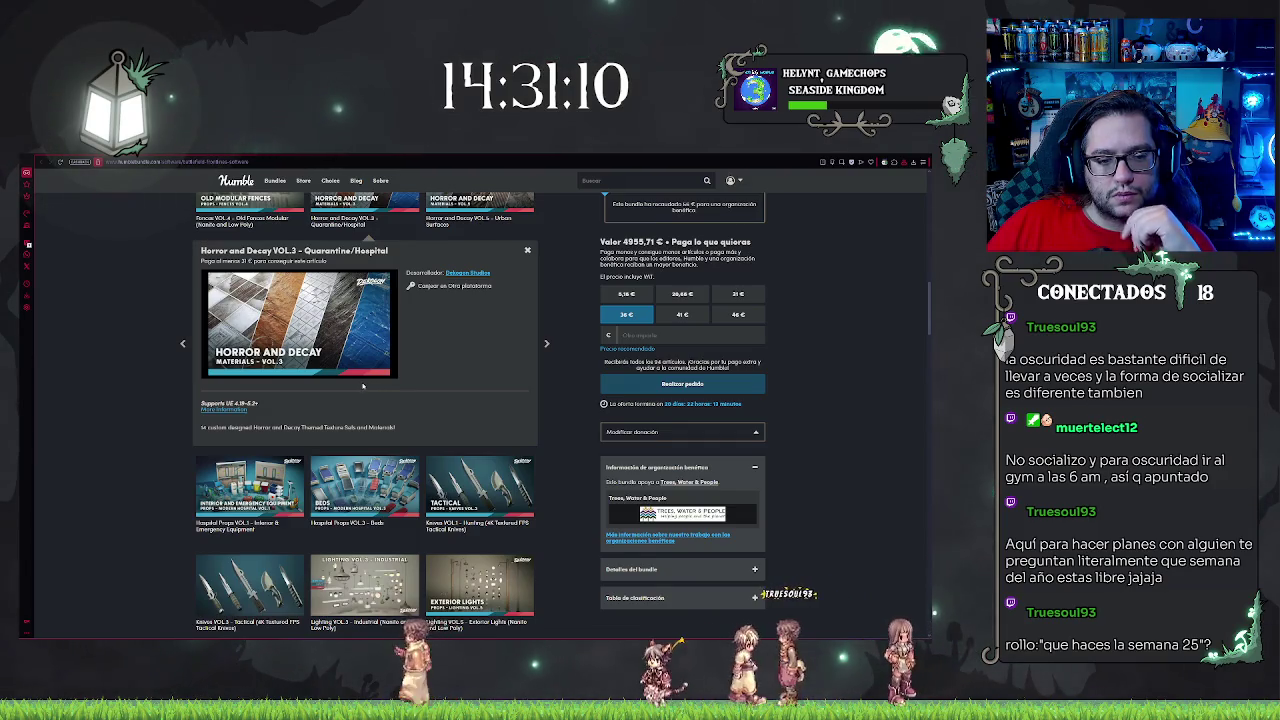
{"action": "scroll", "coordinate": [363, 386], "scroll_direction": "down", "scroll_amount": 1}
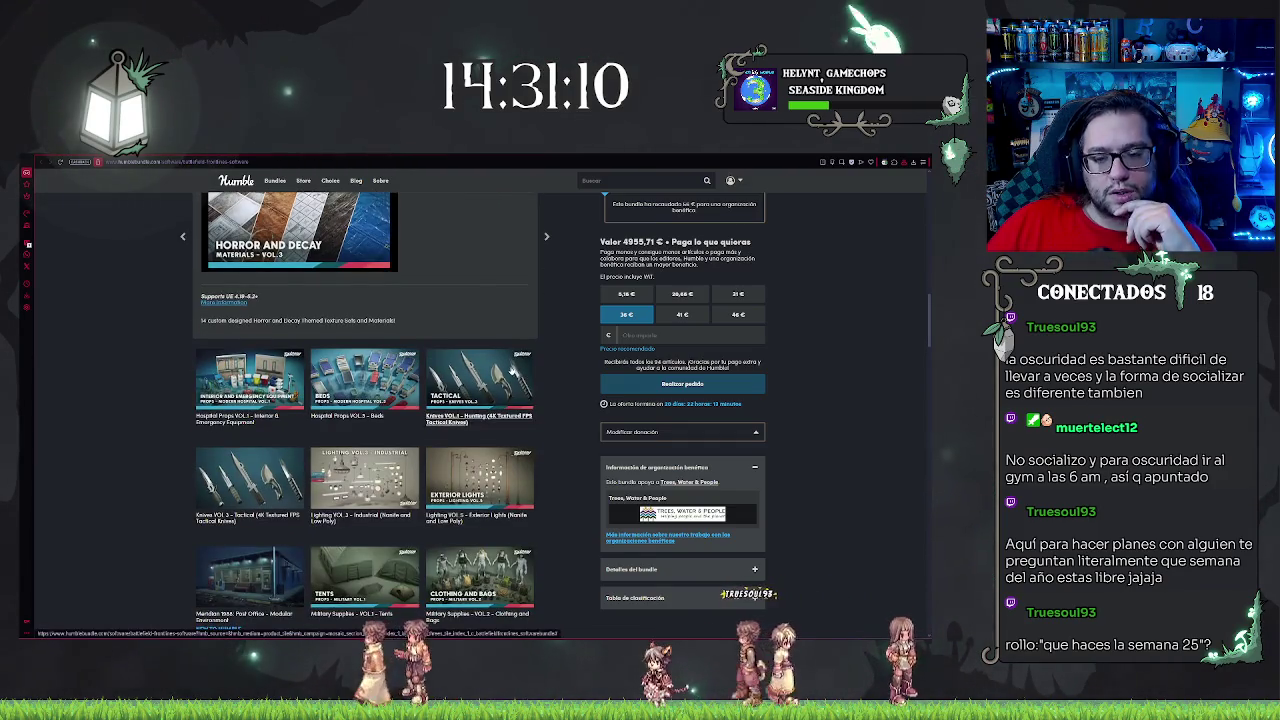
{"action": "scroll", "coordinate": [354, 338], "scroll_direction": "down", "scroll_amount": 1}
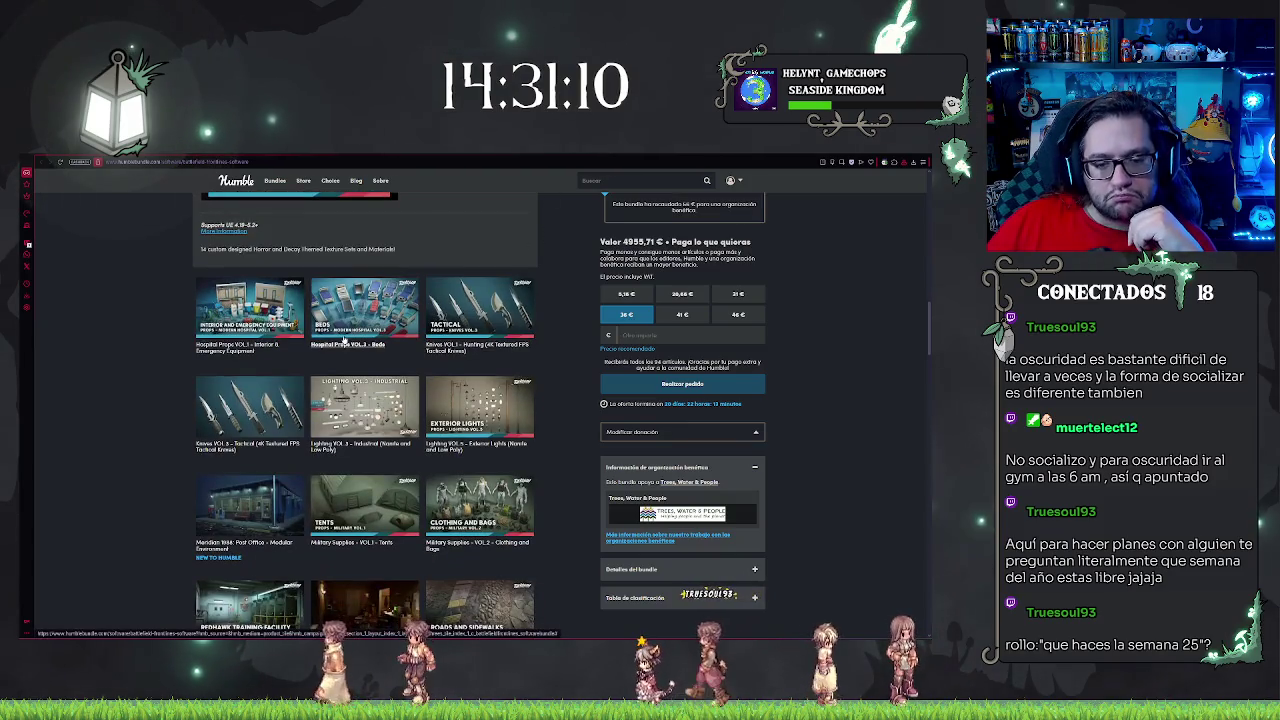
{"action": "scroll", "coordinate": [344, 340], "scroll_direction": "down", "scroll_amount": 1}
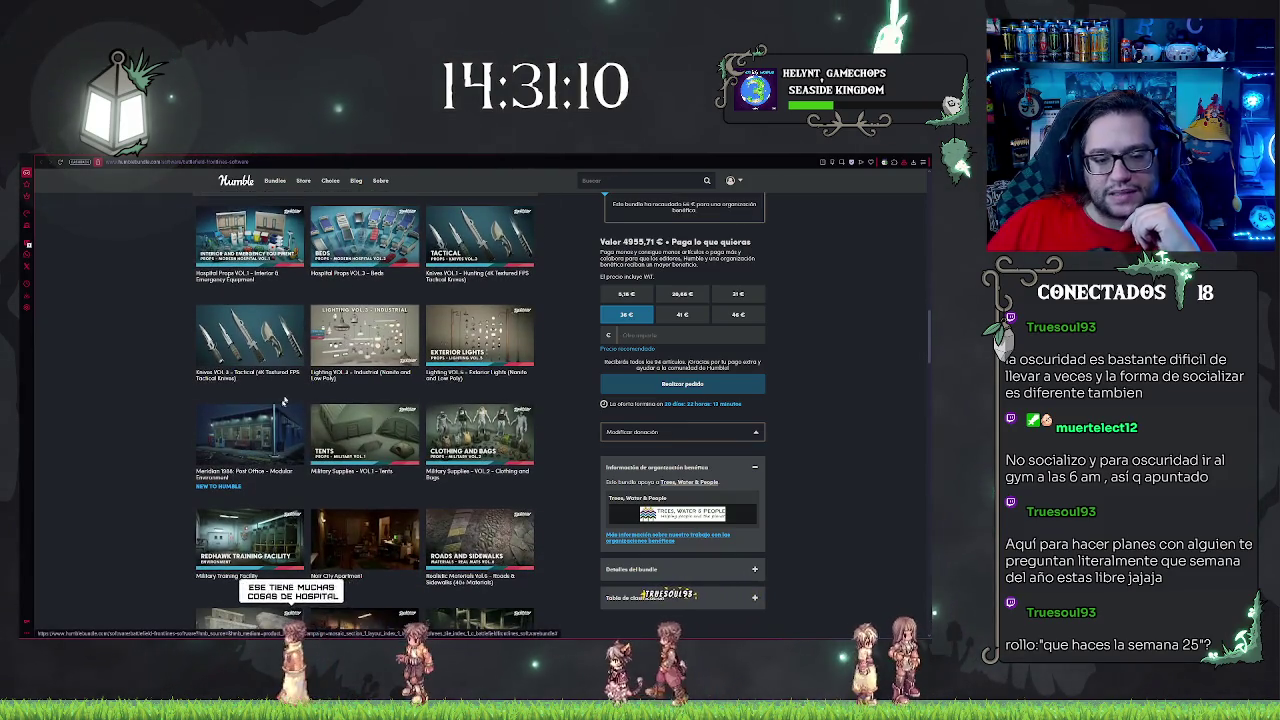
{"action": "scroll", "coordinate": [372, 350], "scroll_direction": "down", "scroll_amount": 1}
- View the Tents, Military Training Facility and Safe House VOL.1 asset details in turn
{"action": "left_click", "coordinate": [372, 350]}
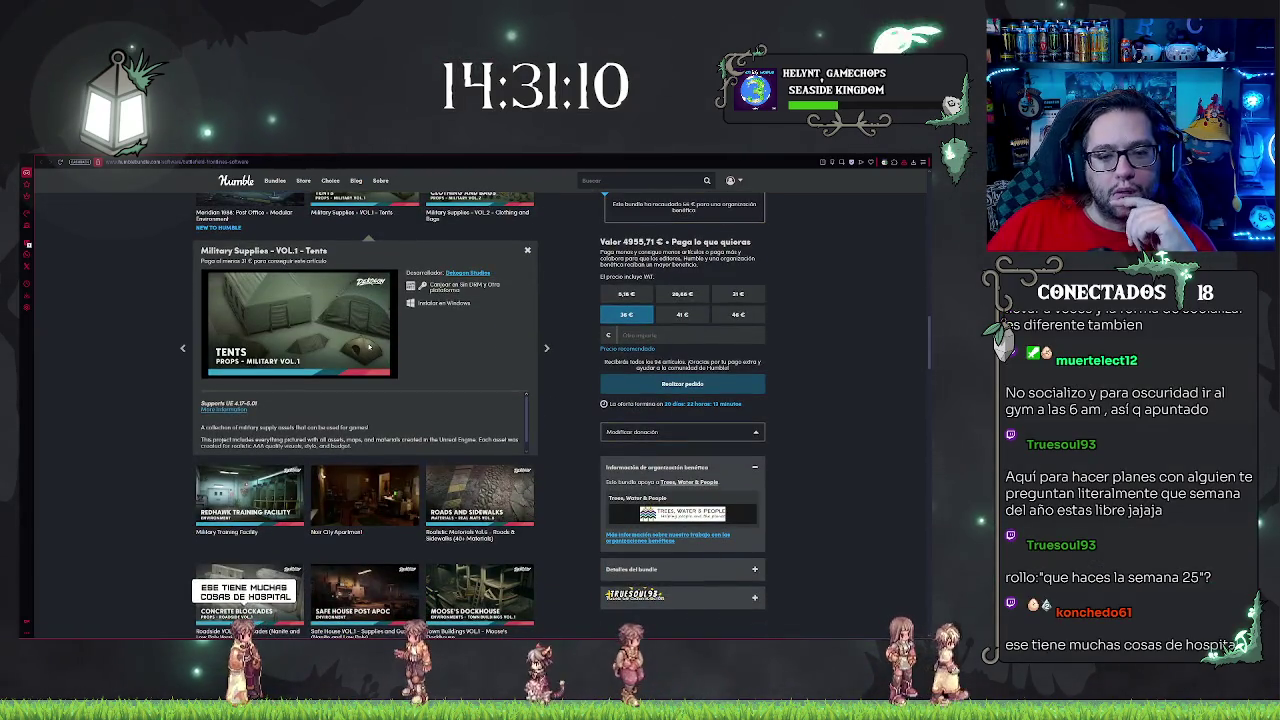
{"action": "scroll", "coordinate": [357, 347], "scroll_direction": "down", "scroll_amount": 2}
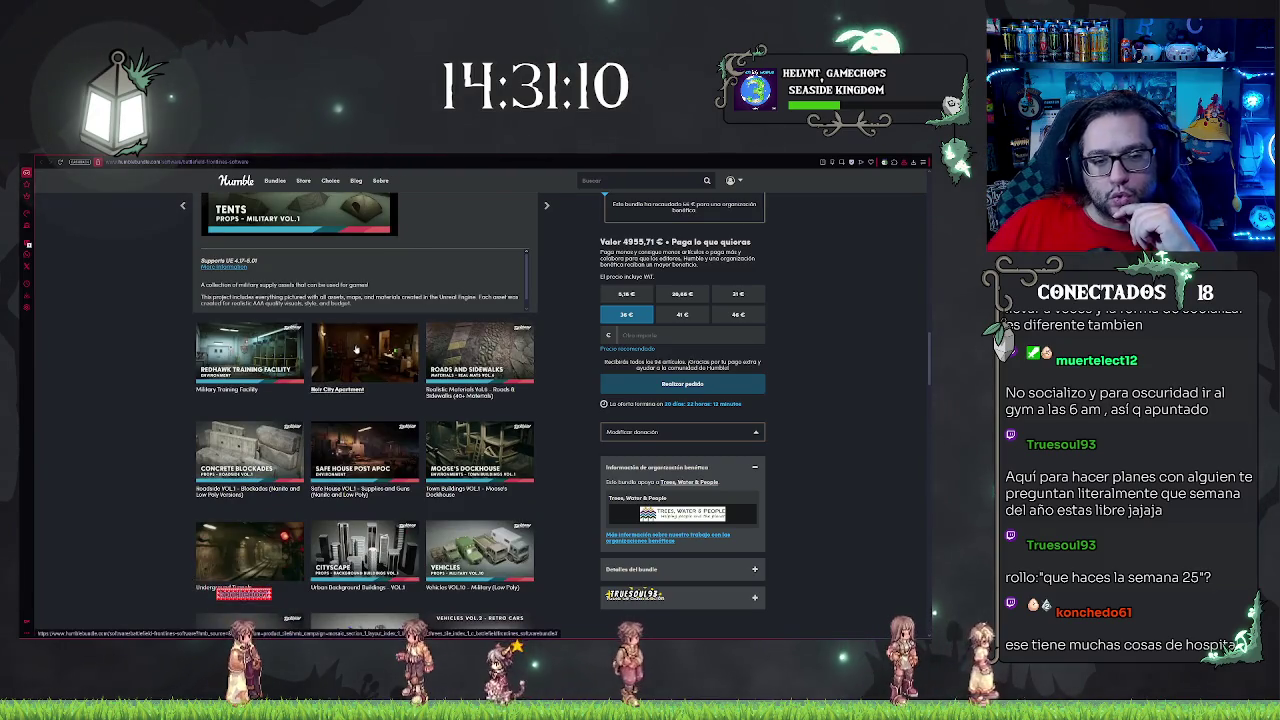
{"action": "left_click", "coordinate": [295, 370]}
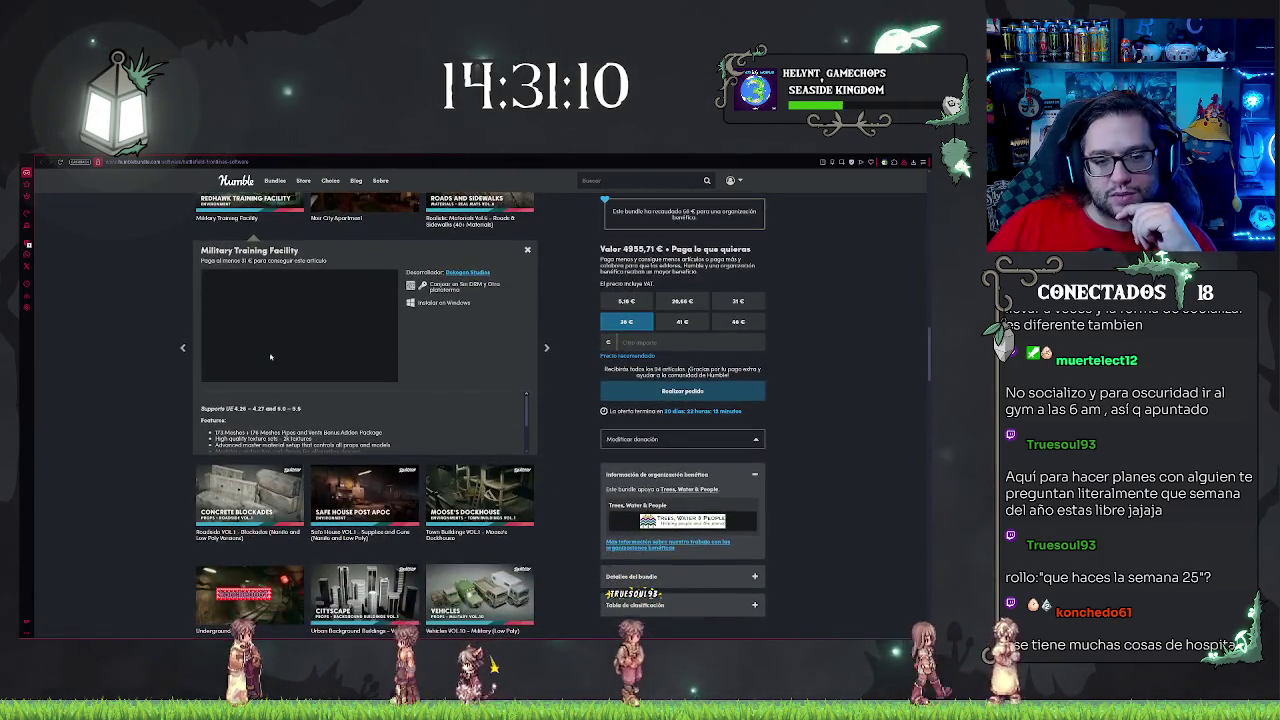
{"action": "scroll", "coordinate": [190, 411], "scroll_direction": "down", "scroll_amount": 1}
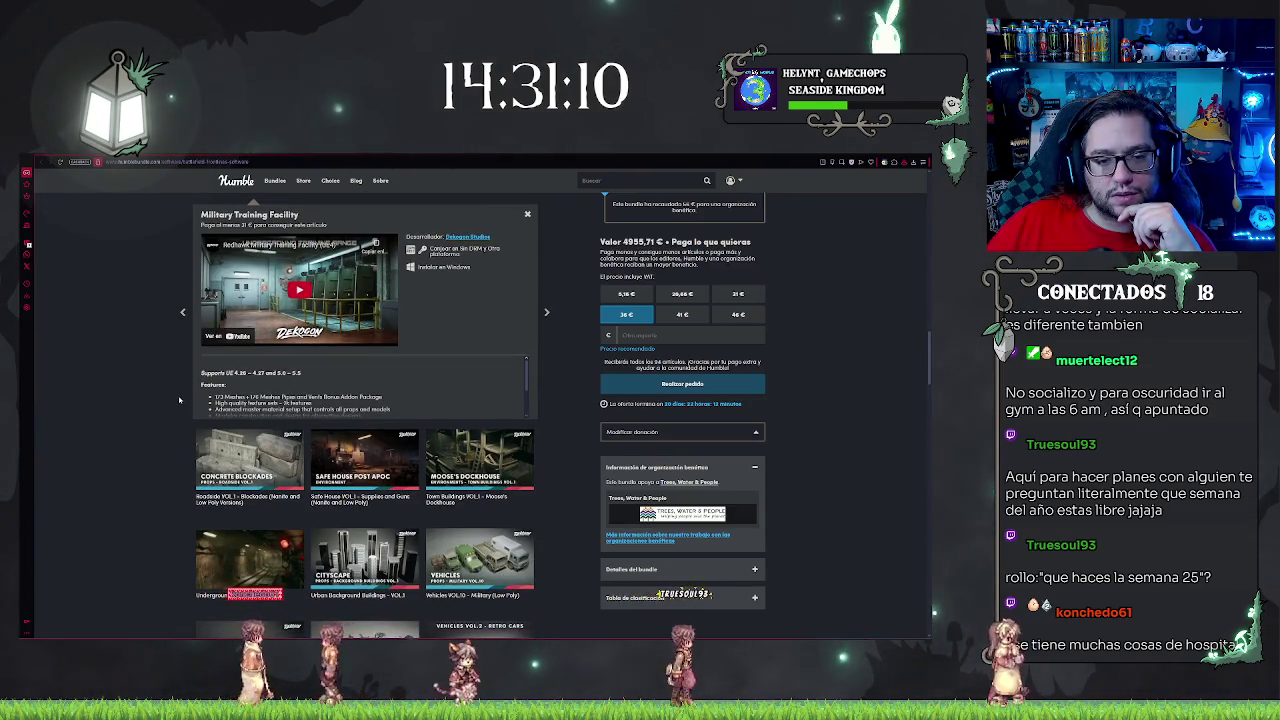
{"action": "scroll", "coordinate": [179, 400], "scroll_direction": "down", "scroll_amount": 3}
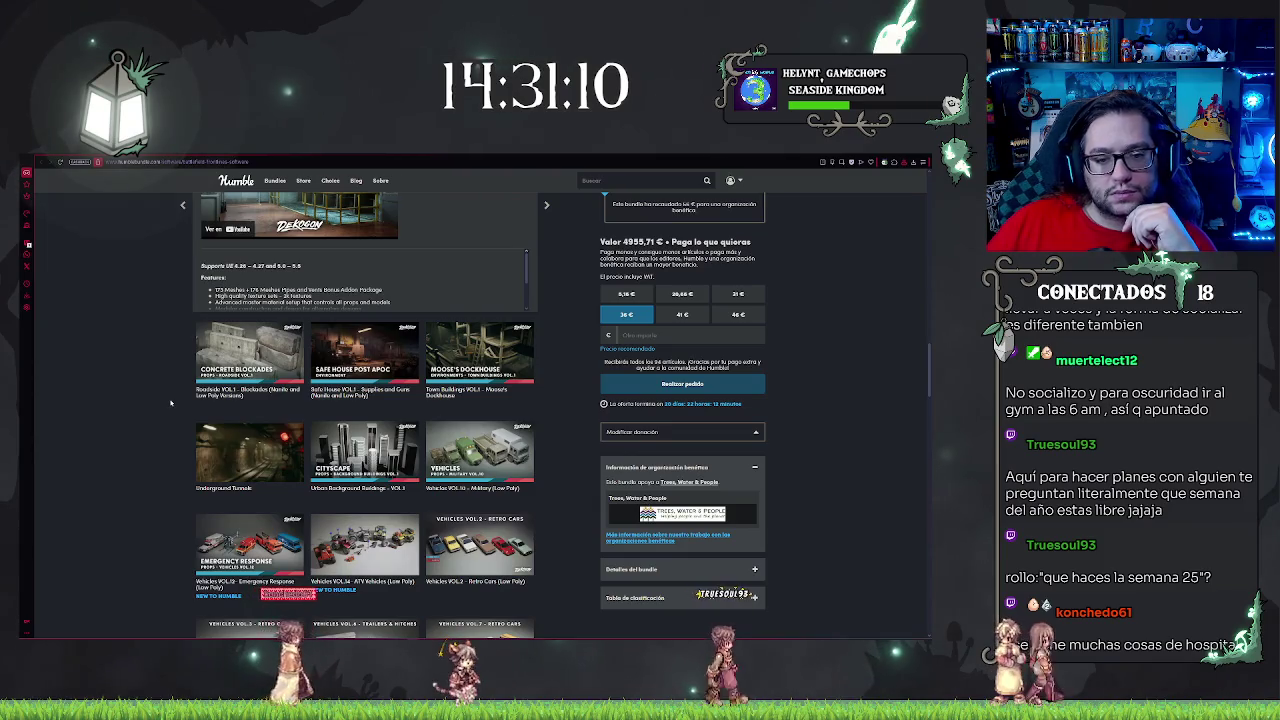
{"action": "key", "text": "Right"}
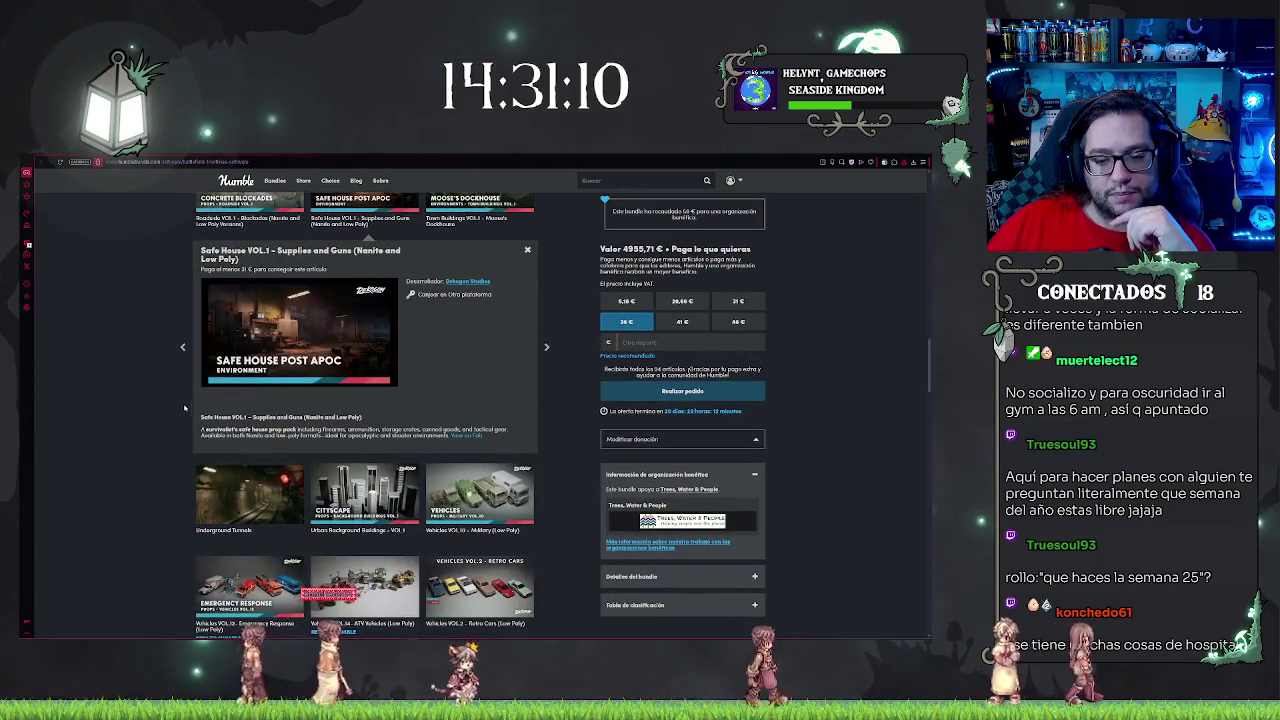
- Scroll down to the decals rows and open the Decals VOL.3 – Blood details
{"action": "scroll", "coordinate": [184, 407], "scroll_direction": "down", "scroll_amount": 4}
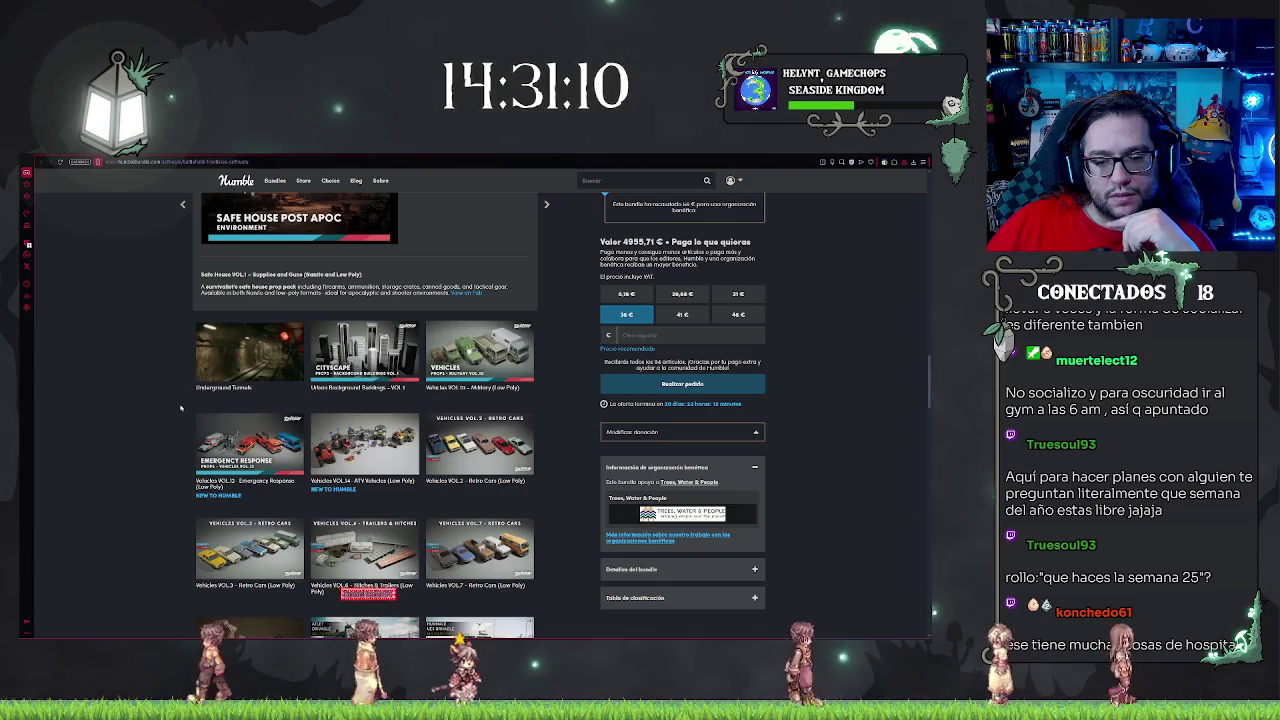
{"action": "scroll", "coordinate": [180, 407], "scroll_direction": "down", "scroll_amount": 6}
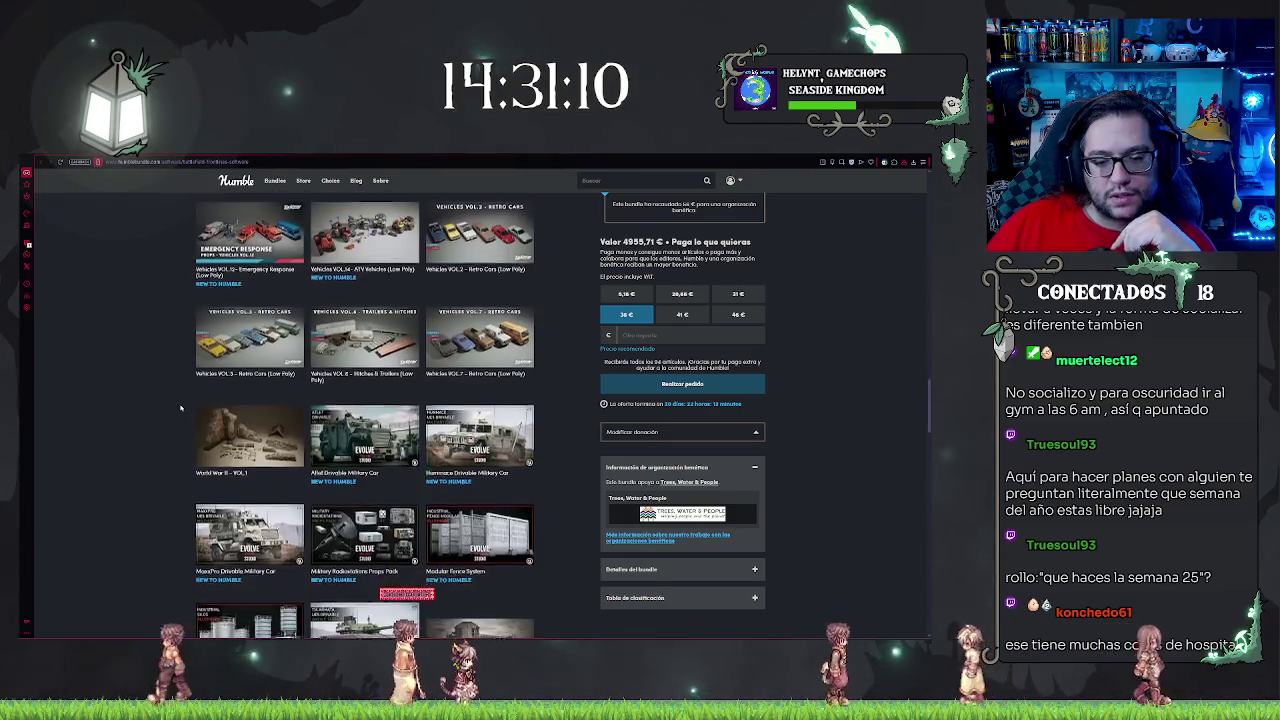
{"action": "scroll", "coordinate": [178, 407], "scroll_direction": "down", "scroll_amount": 8}
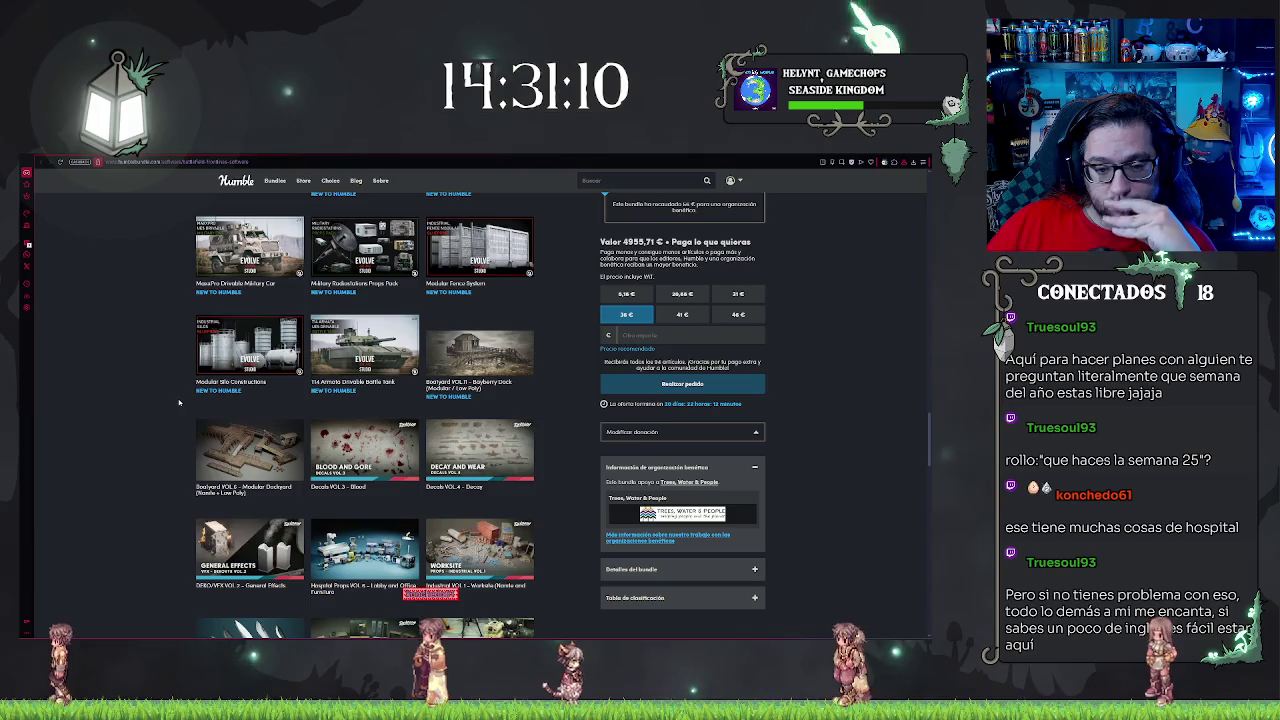
{"action": "left_click", "coordinate": [318, 424]}
- Scroll down the bundle list and open the Modern Hospital Props VOL.5 details
{"action": "scroll", "coordinate": [315, 424], "scroll_direction": "down", "scroll_amount": 5}
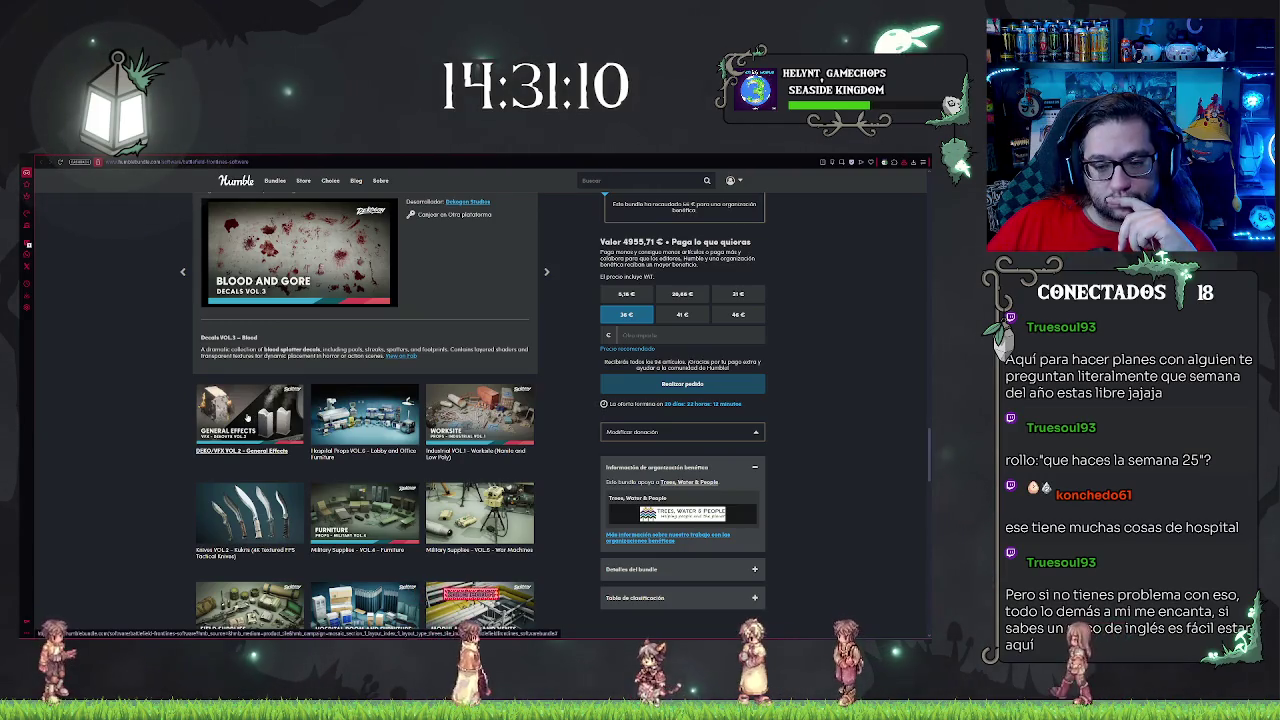
{"action": "scroll", "coordinate": [247, 418], "scroll_direction": "down", "scroll_amount": 3}
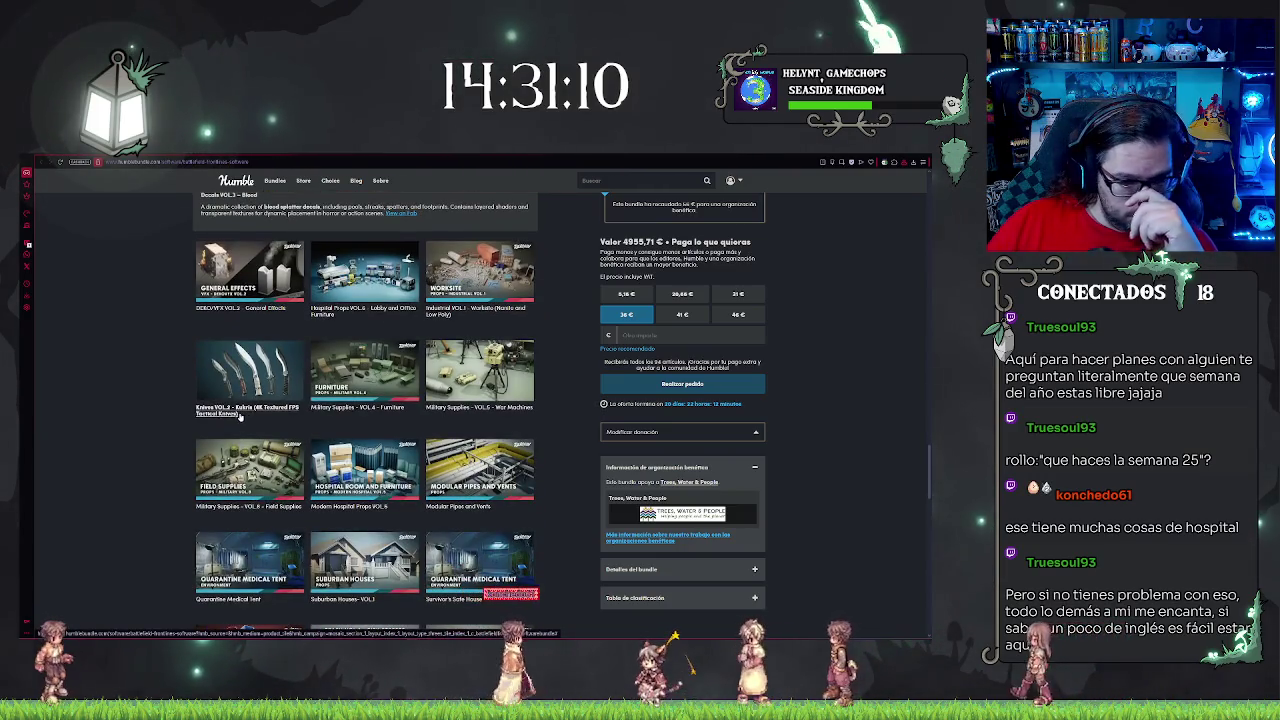
{"action": "scroll", "coordinate": [240, 418], "scroll_direction": "down", "scroll_amount": 2}
{"action": "scroll", "coordinate": [240, 418], "scroll_direction": "down", "scroll_amount": 1}
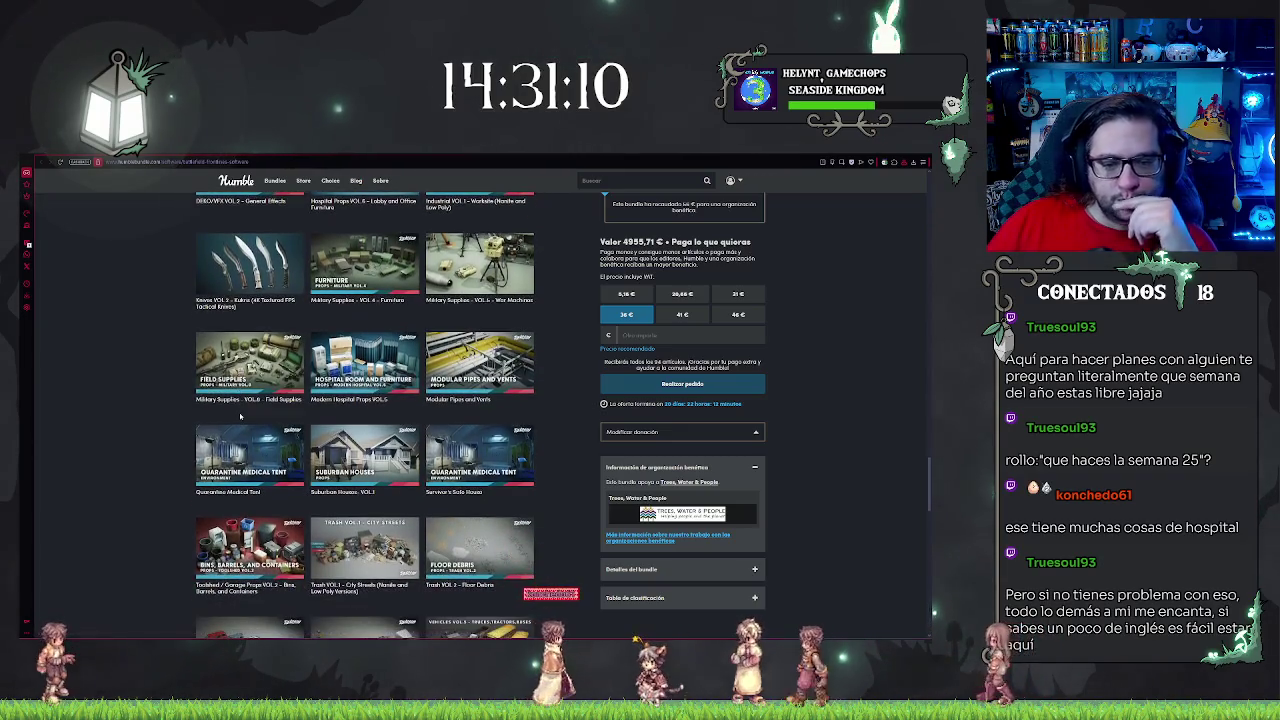
{"action": "left_click", "coordinate": [364, 362]}
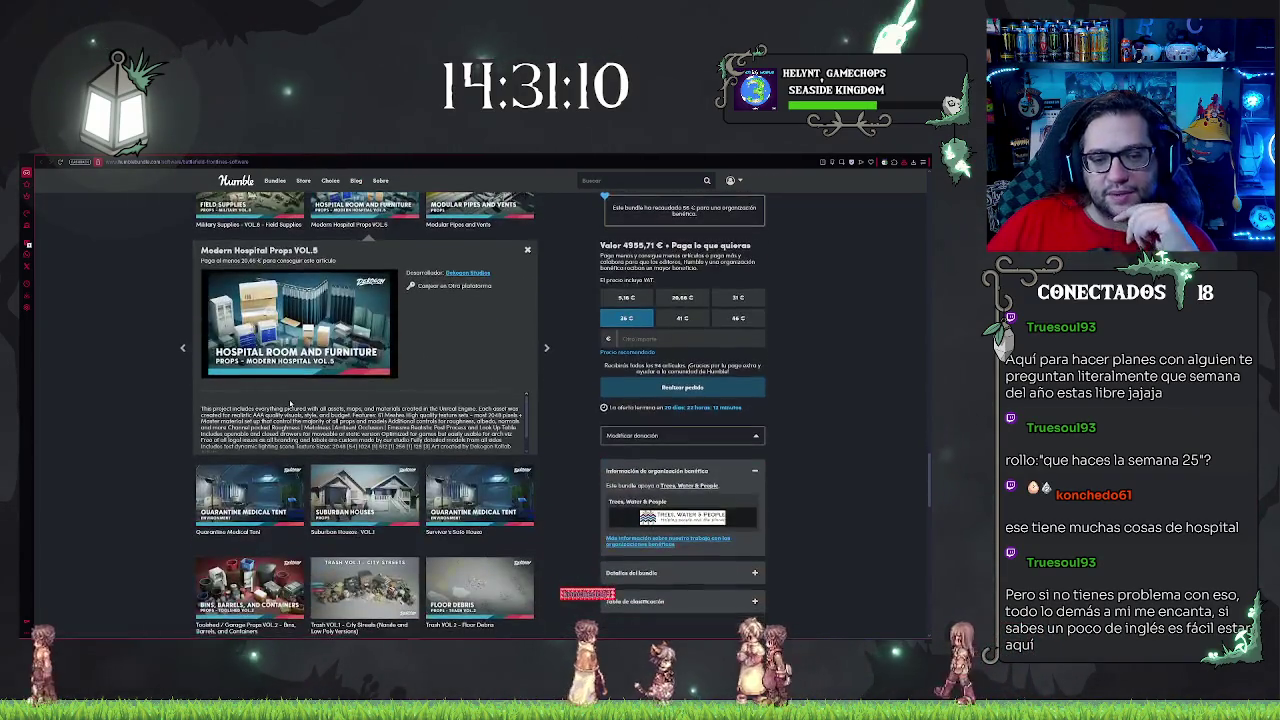
{"action": "scroll", "coordinate": [364, 362], "scroll_direction": "up", "scroll_amount": 2}
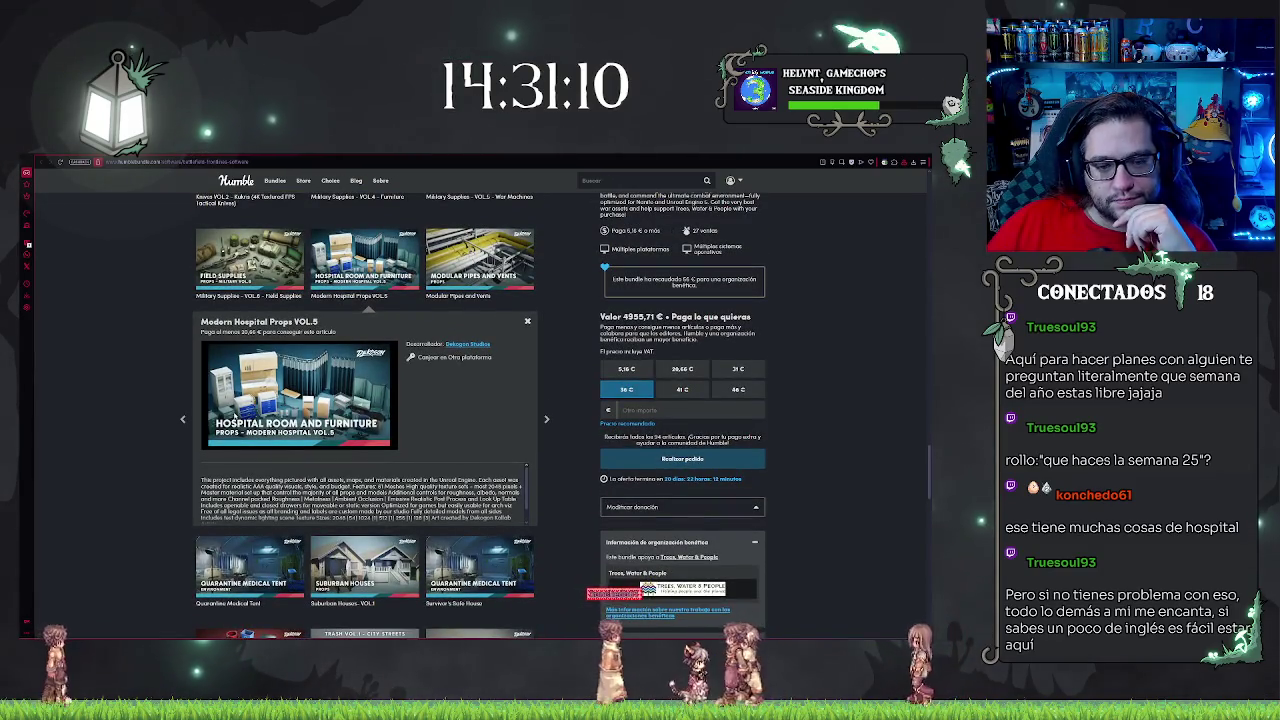
- Inspect the Quarantine Medical Tent details panel
{"action": "scroll", "coordinate": [233, 415], "scroll_direction": "down", "scroll_amount": 2}
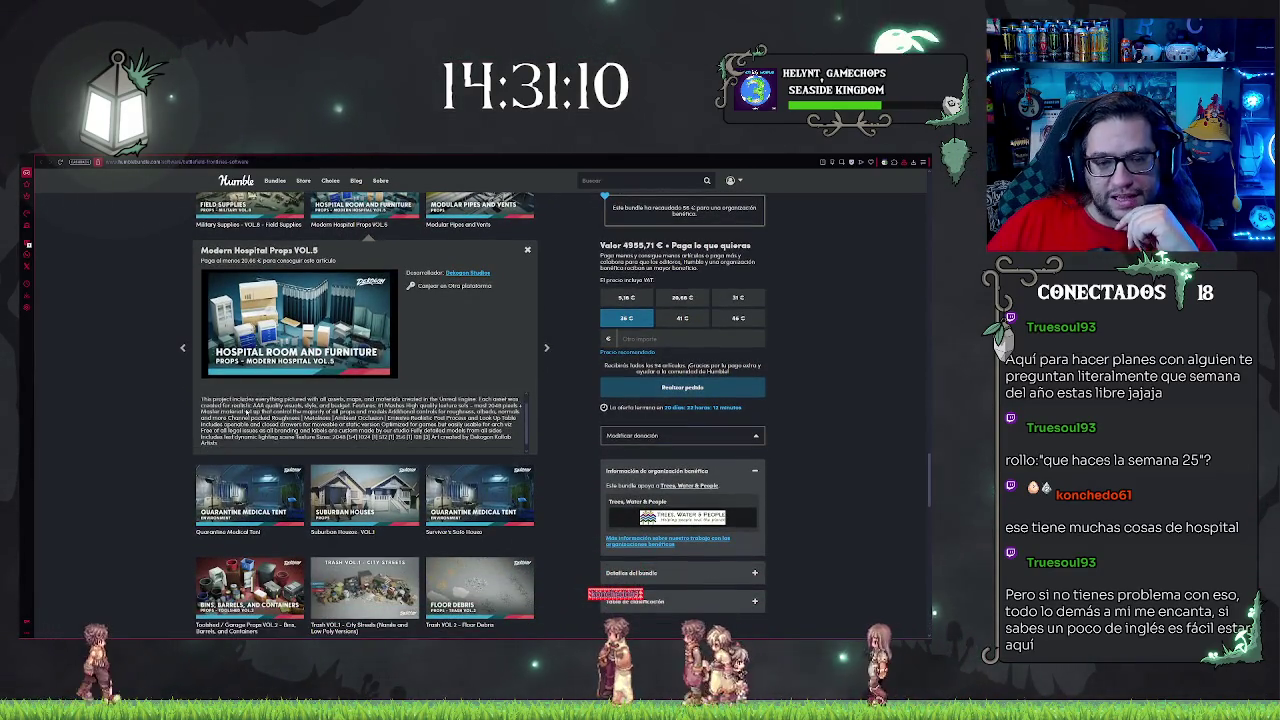
{"action": "scroll", "coordinate": [605, 345], "scroll_direction": "down", "scroll_amount": 2}
{"action": "scroll", "coordinate": [547, 348], "scroll_direction": "down", "scroll_amount": 1}
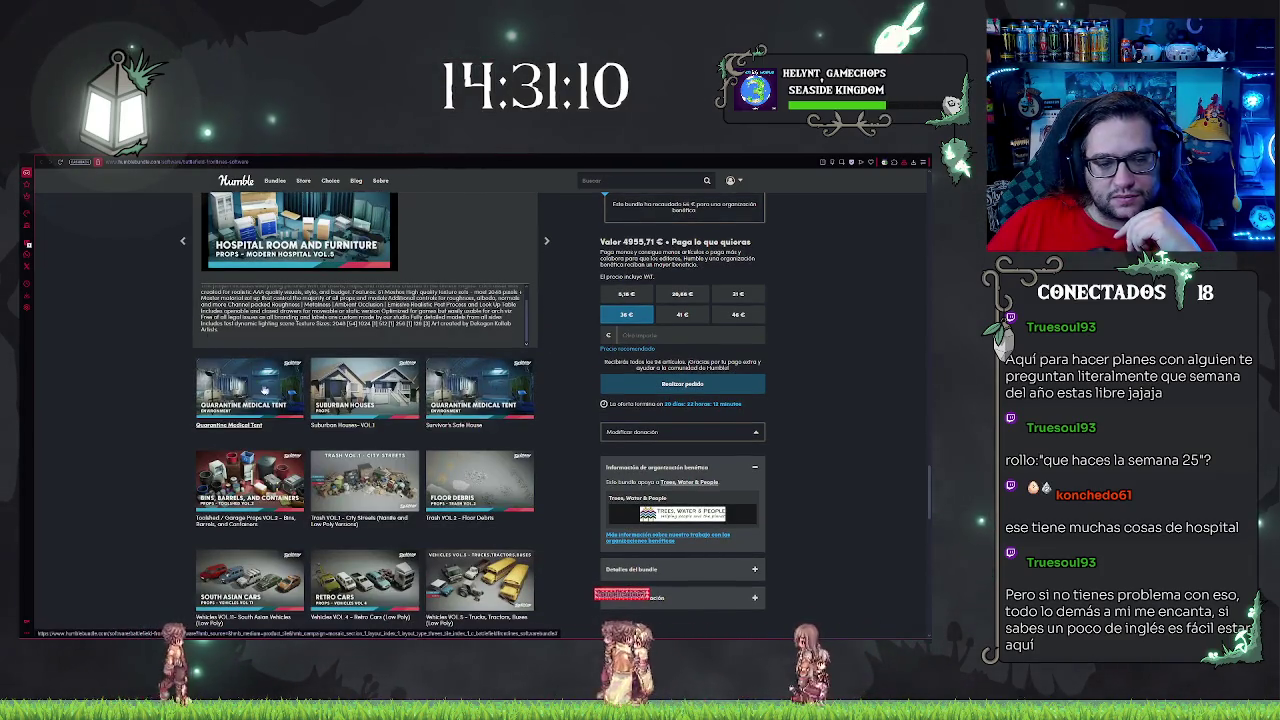
{"action": "left_click", "coordinate": [249, 392]}
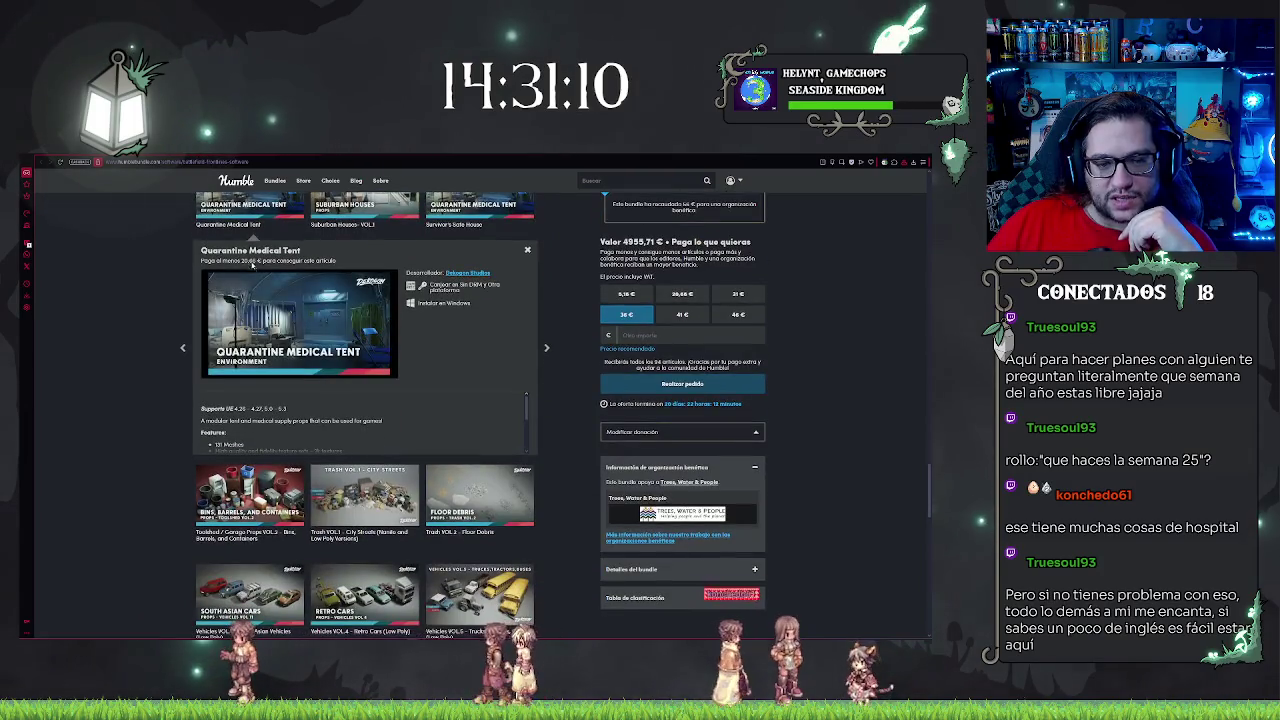
{"action": "scroll", "coordinate": [391, 342], "scroll_direction": "up", "scroll_amount": 1}
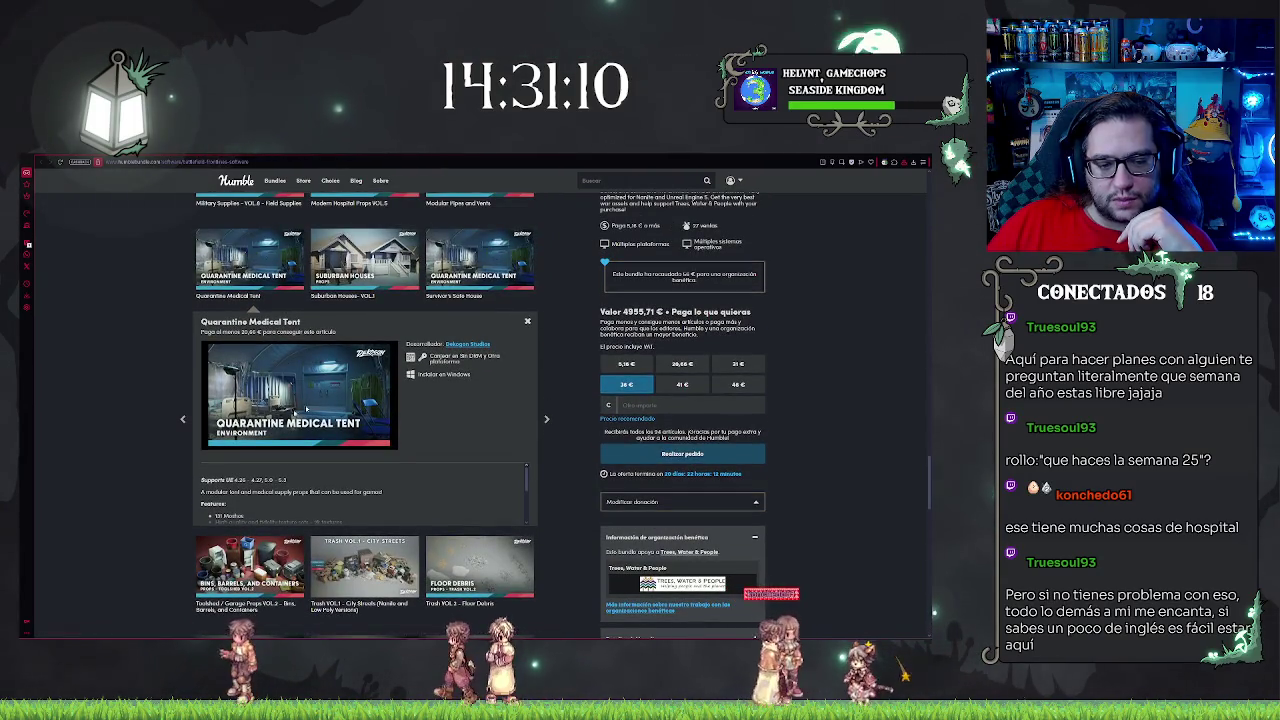
- View the Survivor's Safe House details, then scroll down to the drivable battle tanks row
{"action": "left_click", "coordinate": [481, 246]}
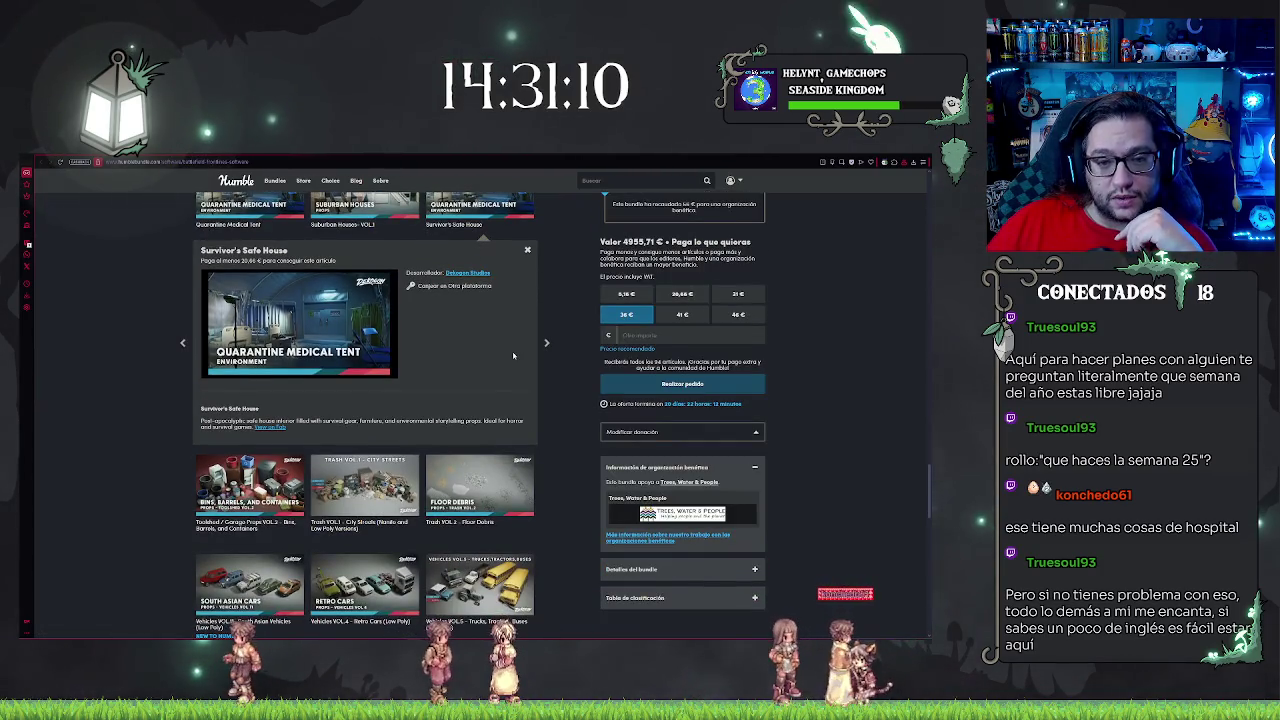
{"action": "scroll", "coordinate": [513, 355], "scroll_direction": "up", "scroll_amount": 2}
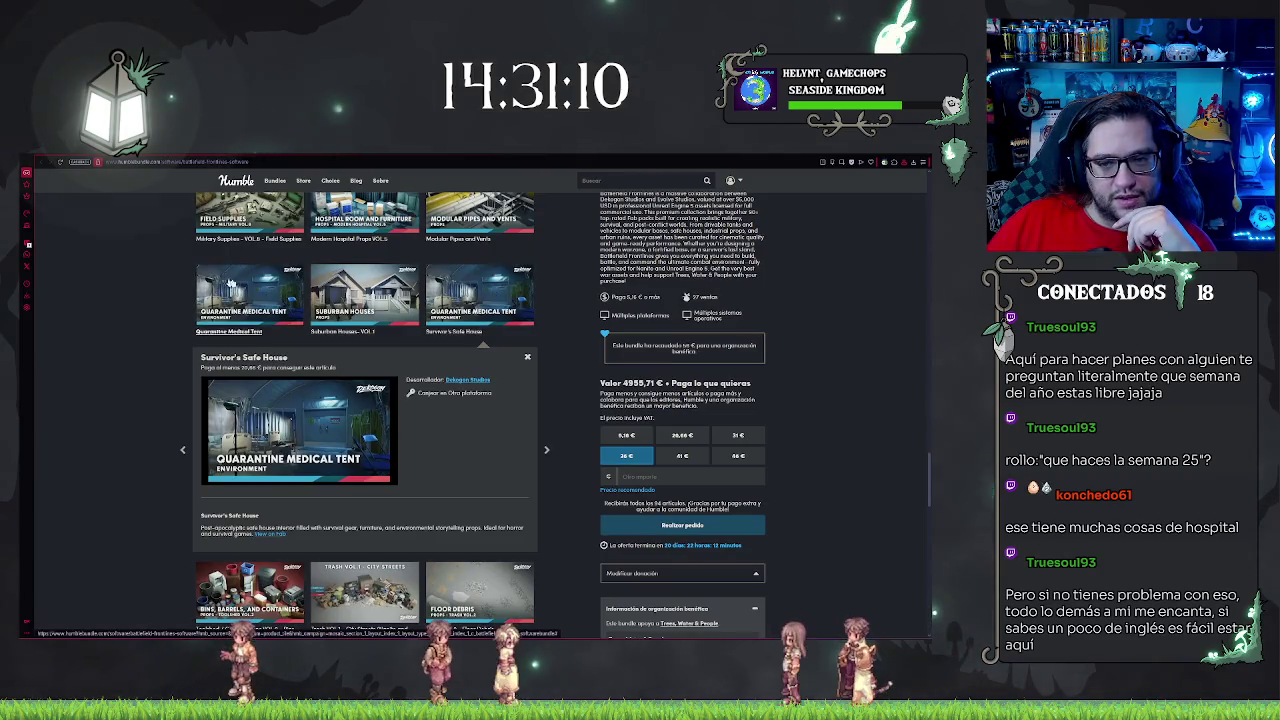
{"action": "scroll", "coordinate": [332, 427], "scroll_direction": "down", "scroll_amount": 4}
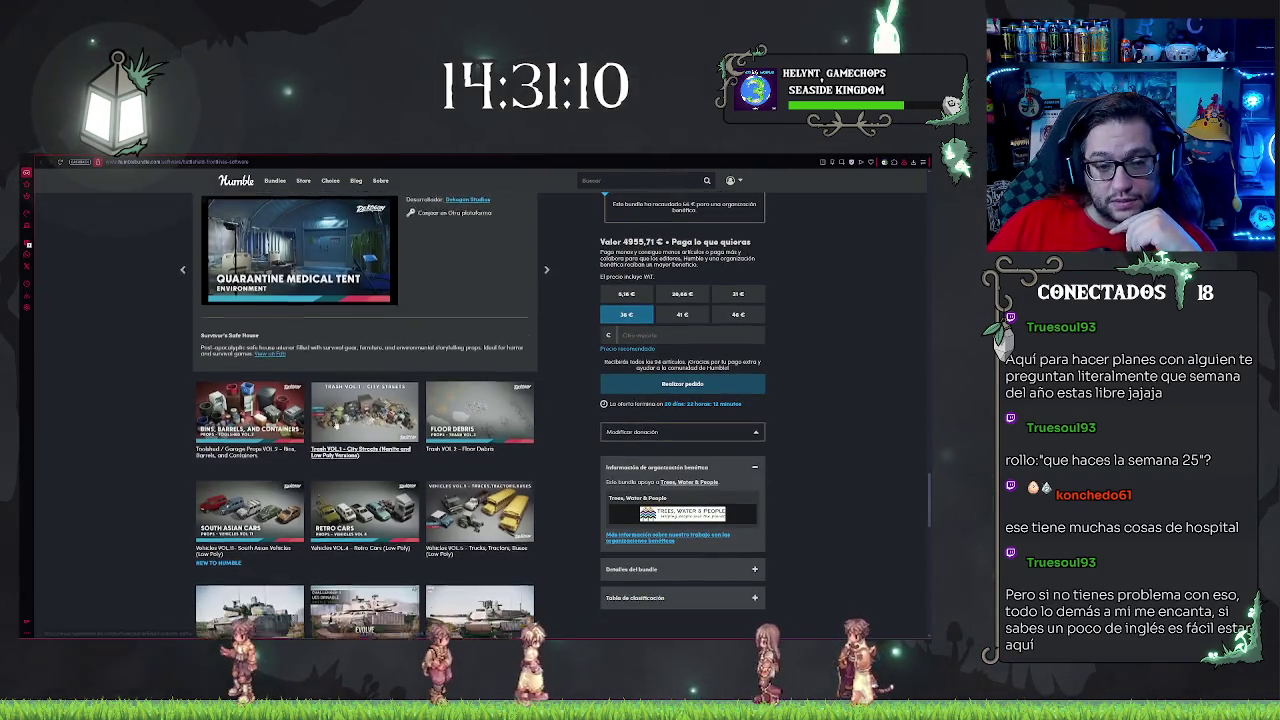
{"action": "scroll", "coordinate": [332, 427], "scroll_direction": "down", "scroll_amount": 3}
{"action": "scroll", "coordinate": [332, 428], "scroll_direction": "up", "scroll_amount": 2}
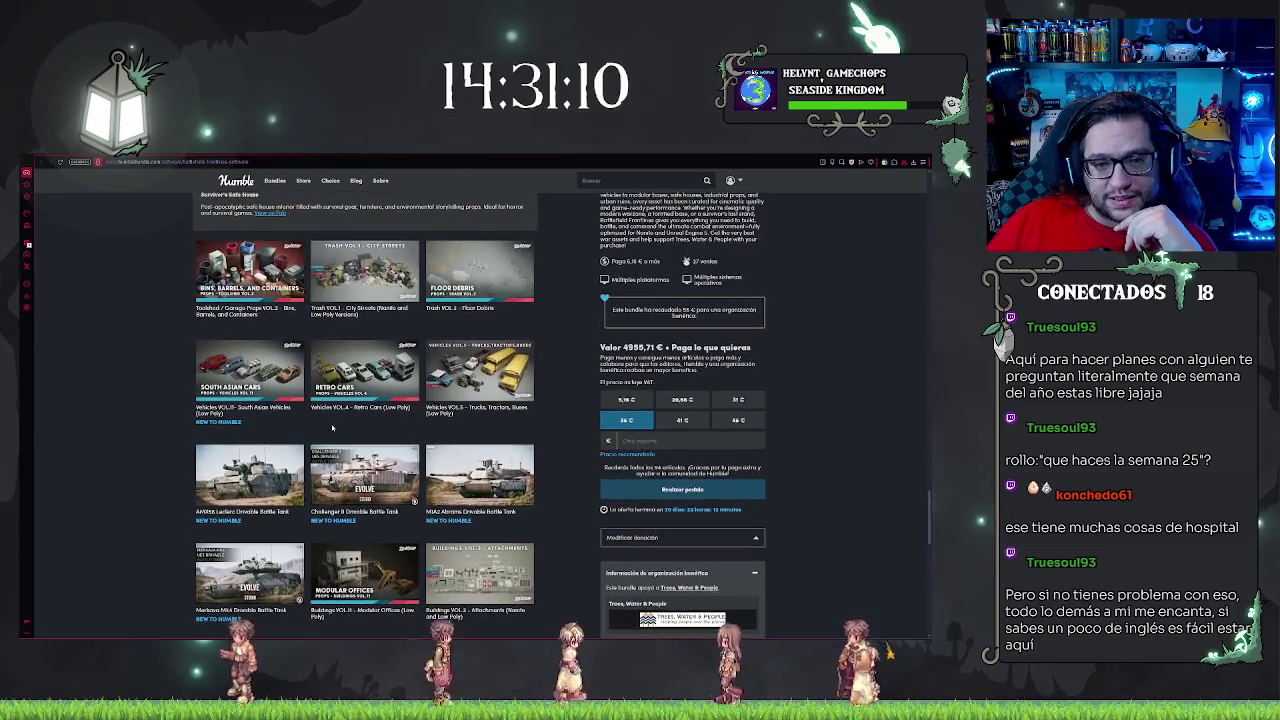
{"action": "scroll", "coordinate": [331, 427], "scroll_direction": "down", "scroll_amount": 1}
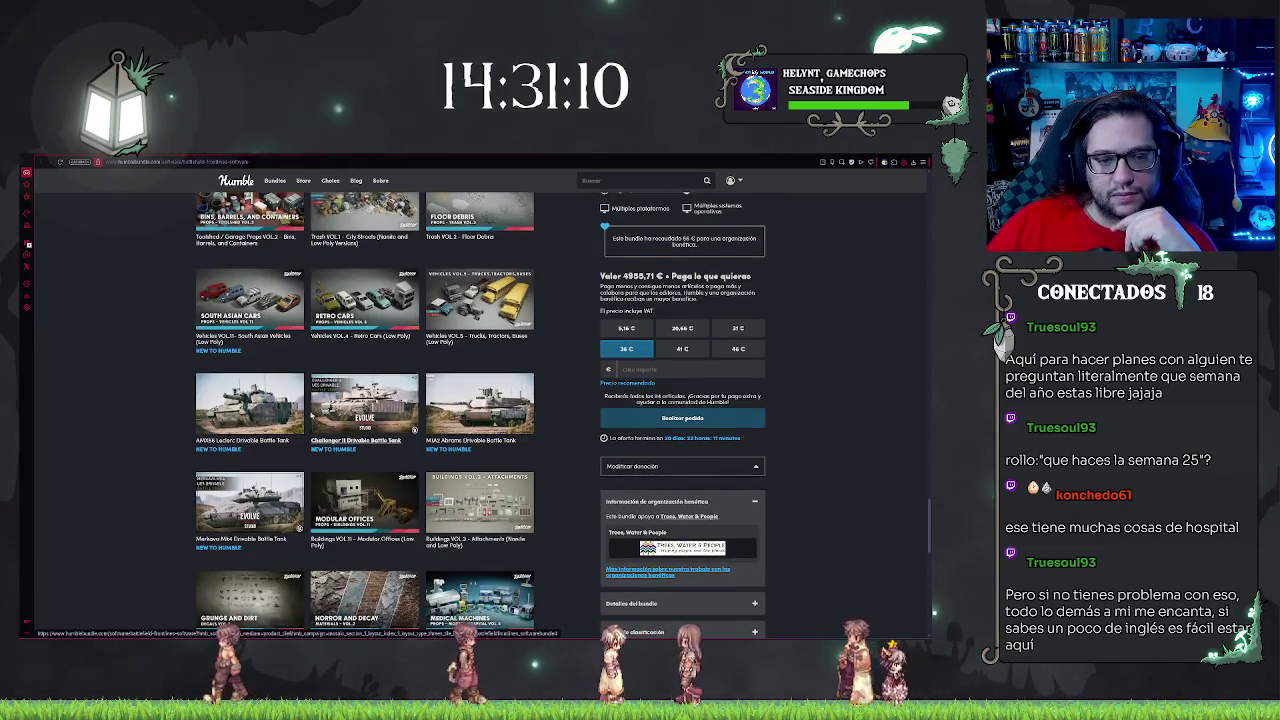
{"action": "scroll", "coordinate": [311, 415], "scroll_direction": "down", "scroll_amount": 2}
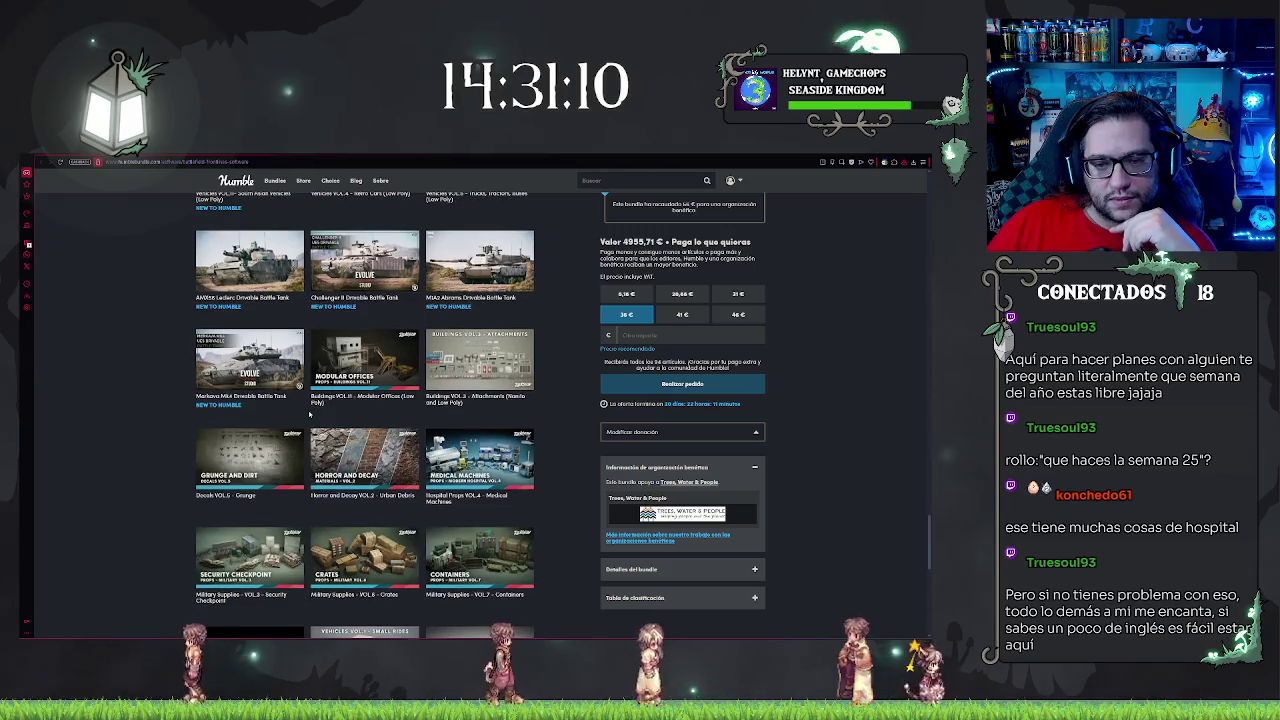